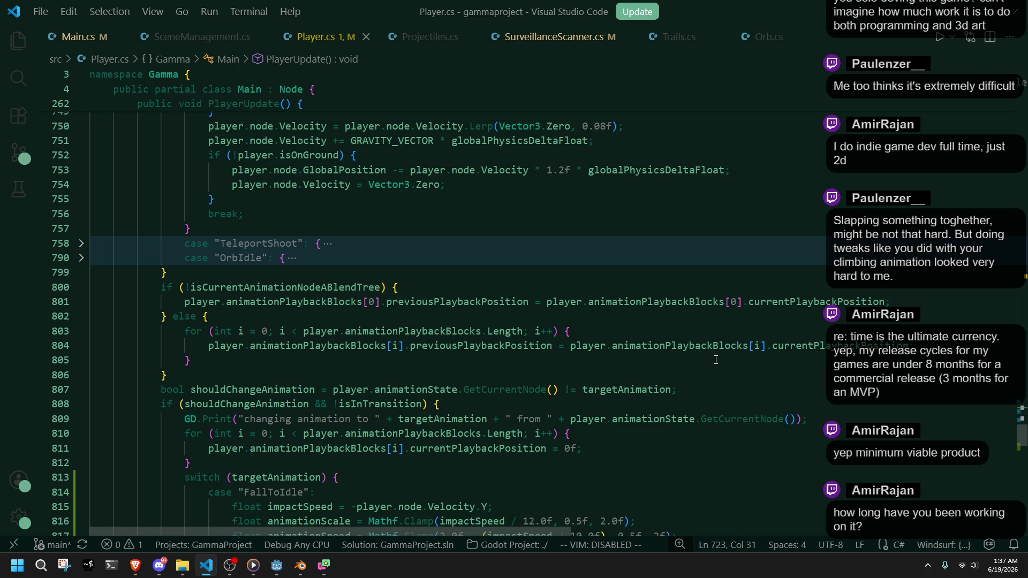
# Select the FallToIdle landing speed and scale lines 815–821 in Player.cs, then run the project in Godot
pyautogui.scroll(-20, 716, 360)
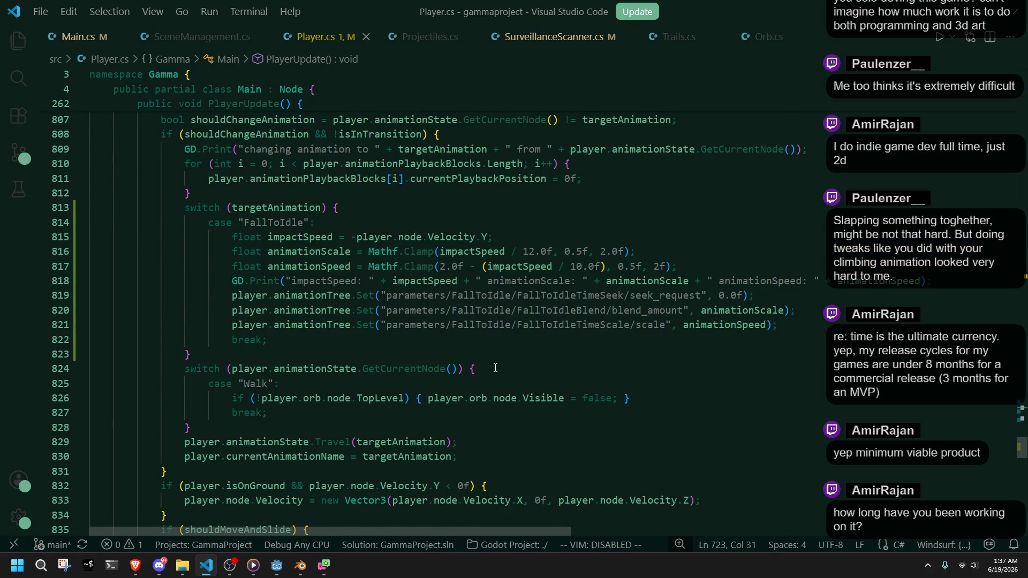
pyautogui.scroll(-5, 496, 369)
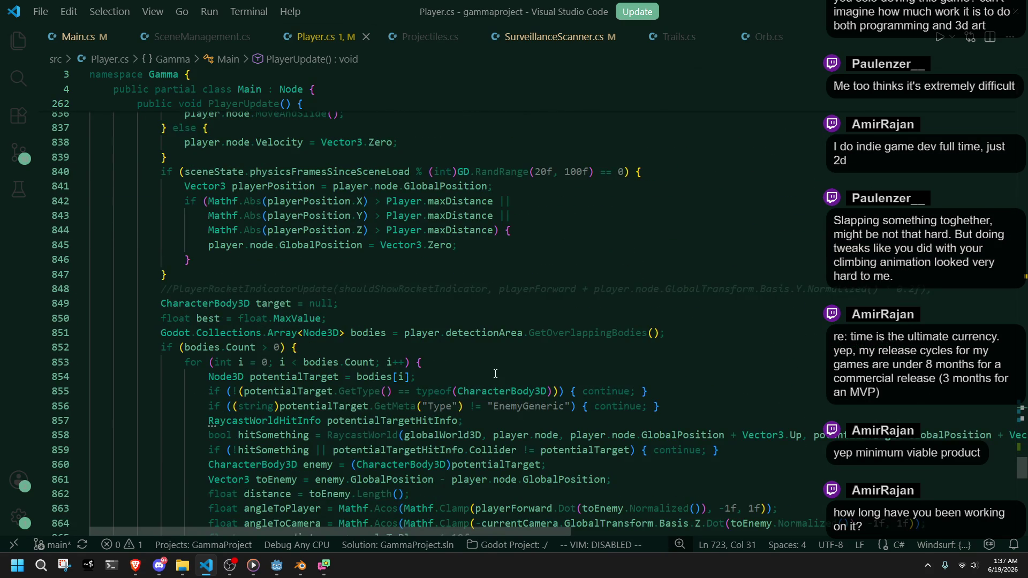
pyautogui.scroll(-3, 496, 374)
pyautogui.scroll(-2, 495, 374)
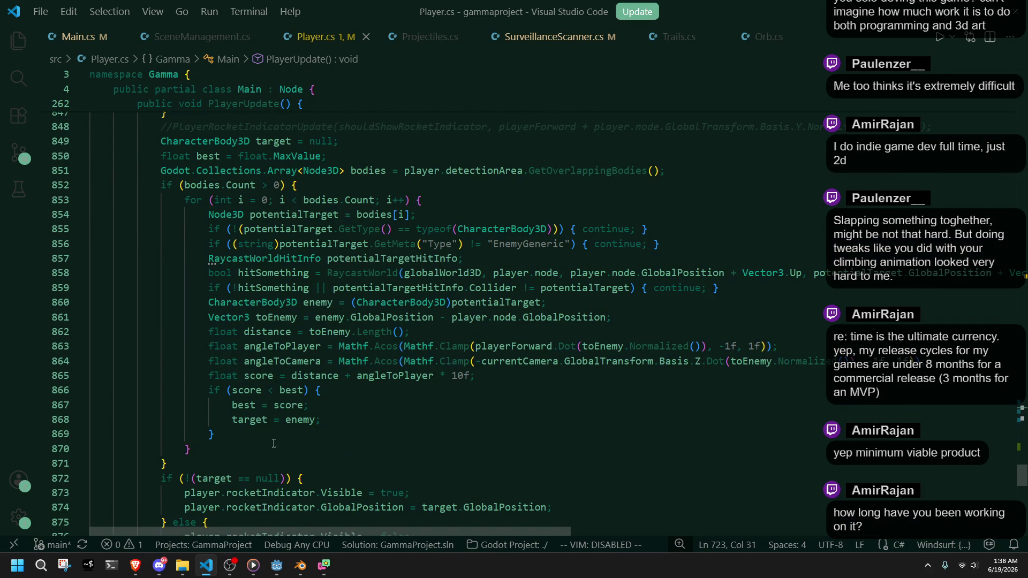
pyautogui.scroll(15, 274, 443)
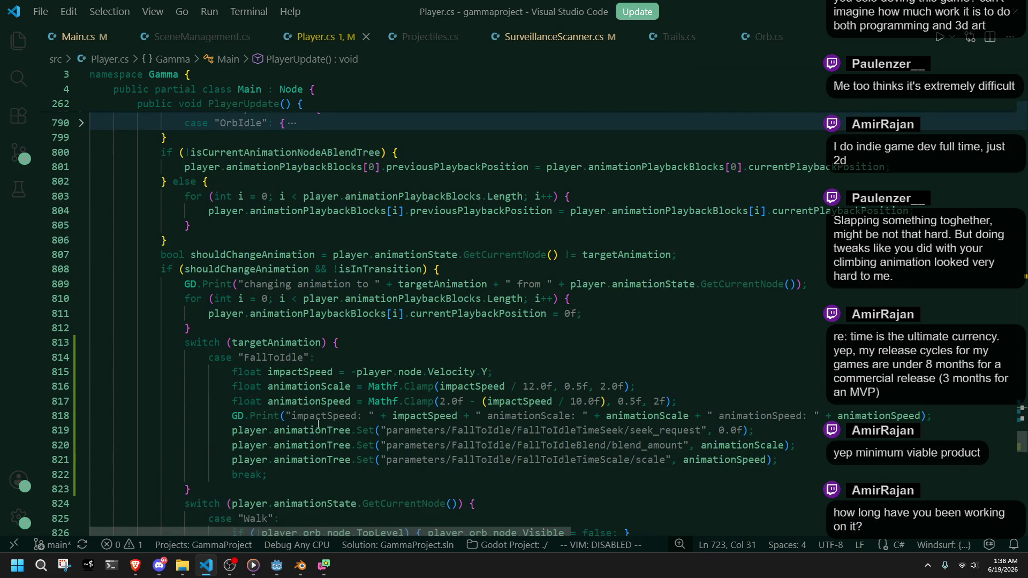
pyautogui.moveTo(804, 456)
pyautogui.mouseDown()
pyautogui.moveTo(375, 375)
pyautogui.moveTo(340, 343)
pyautogui.moveTo(319, 358)
pyautogui.mouseUp()
pyautogui.hotkey('alt', 'Tab')
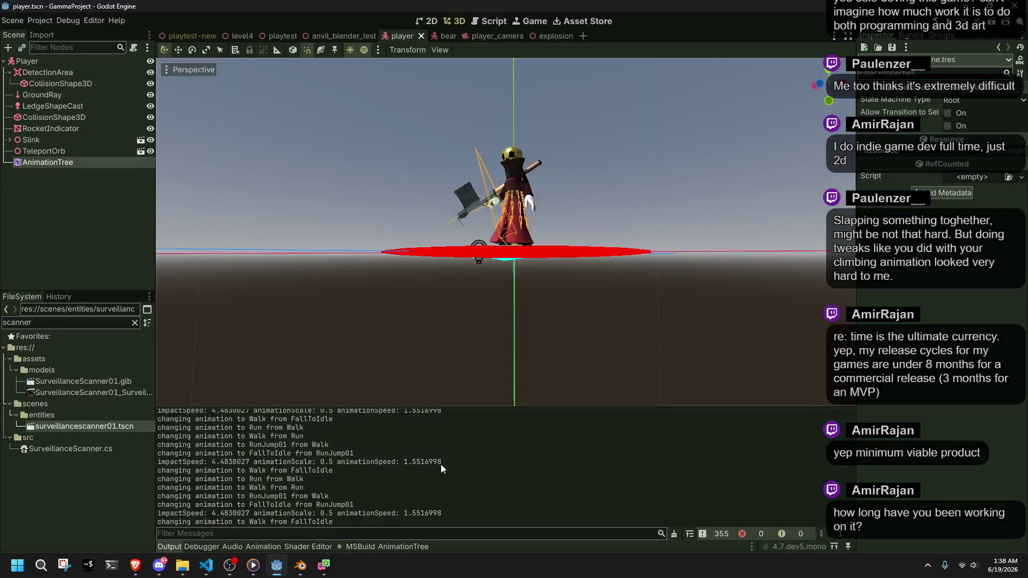
pyautogui.click(954, 25)
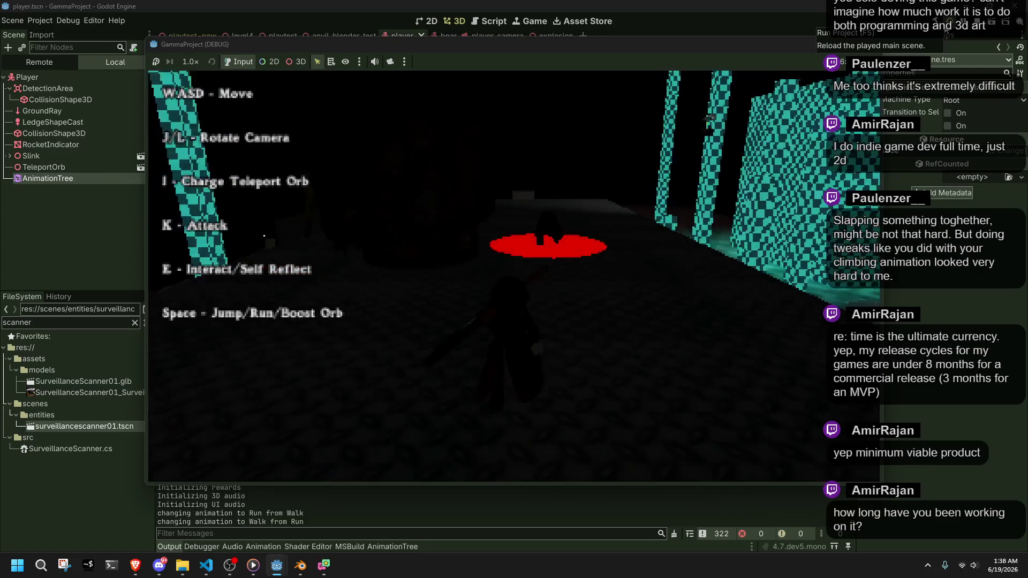
# Run and jump the character repeatedly to test the FallToIdle landing animation
pyautogui.press('space')
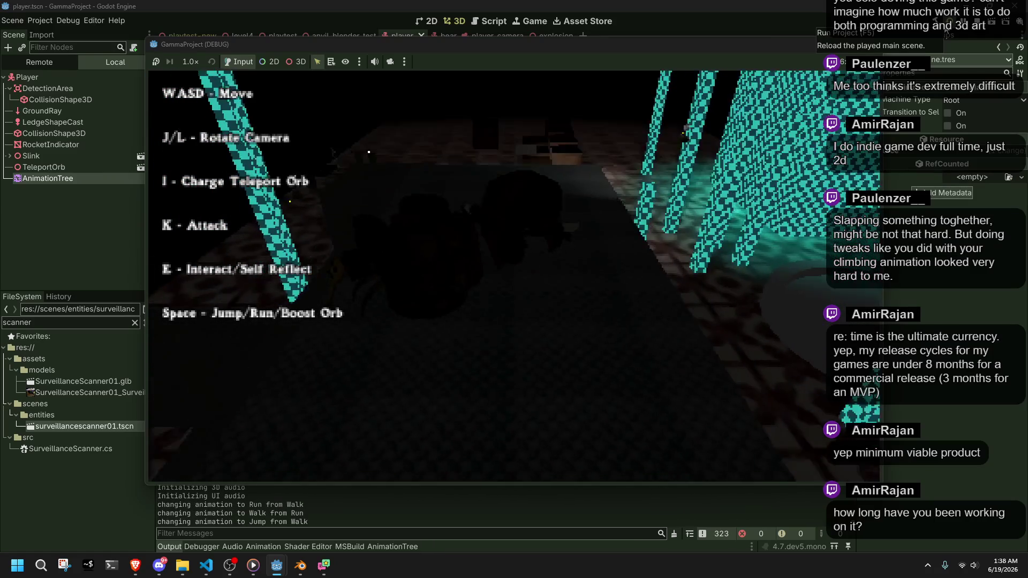
pyautogui.press('w')
pyautogui.press('w')
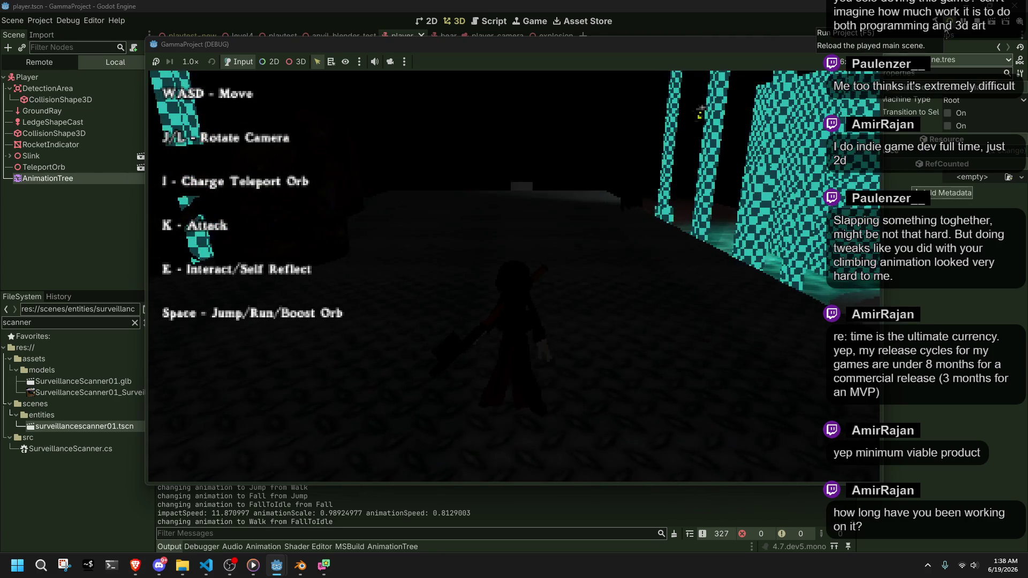
pyautogui.press('space')
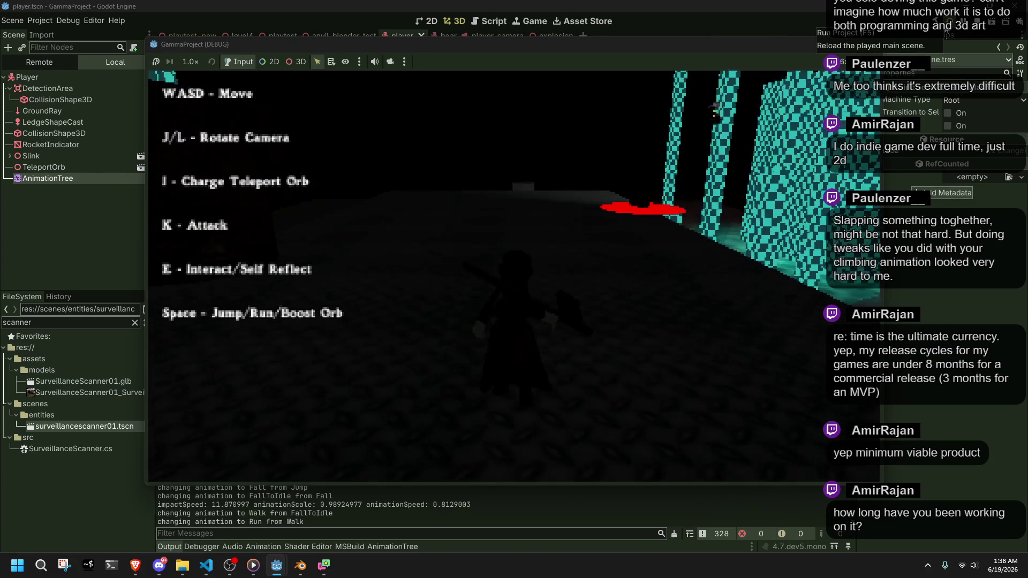
pyautogui.press('space')
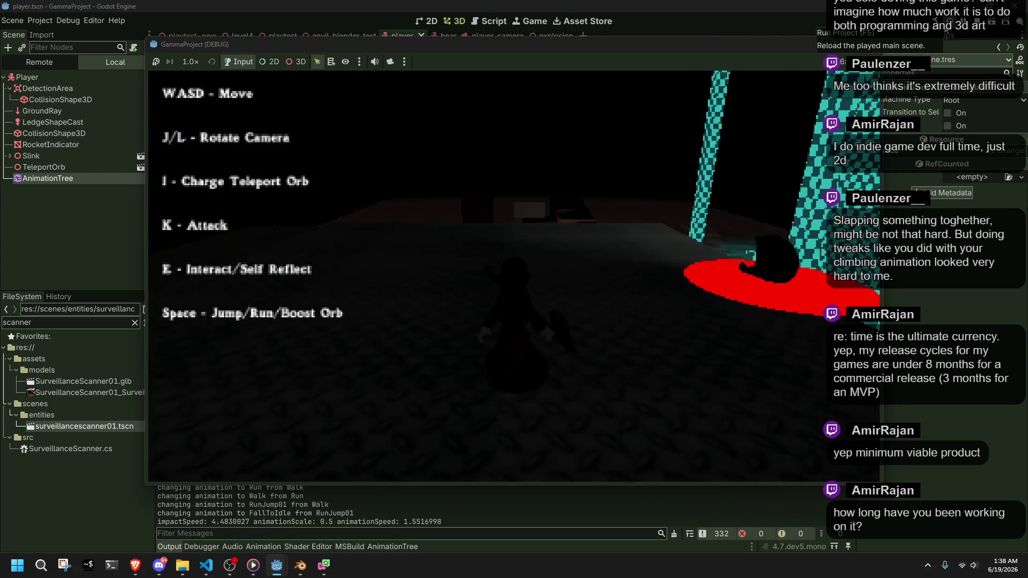
pyautogui.press('w')
pyautogui.press('space')
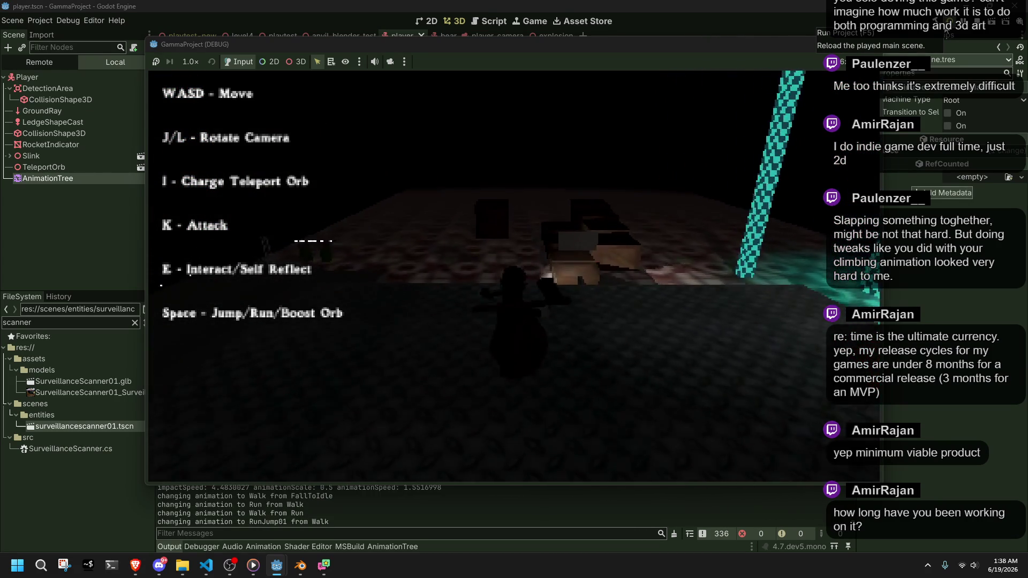
pyautogui.press('space')
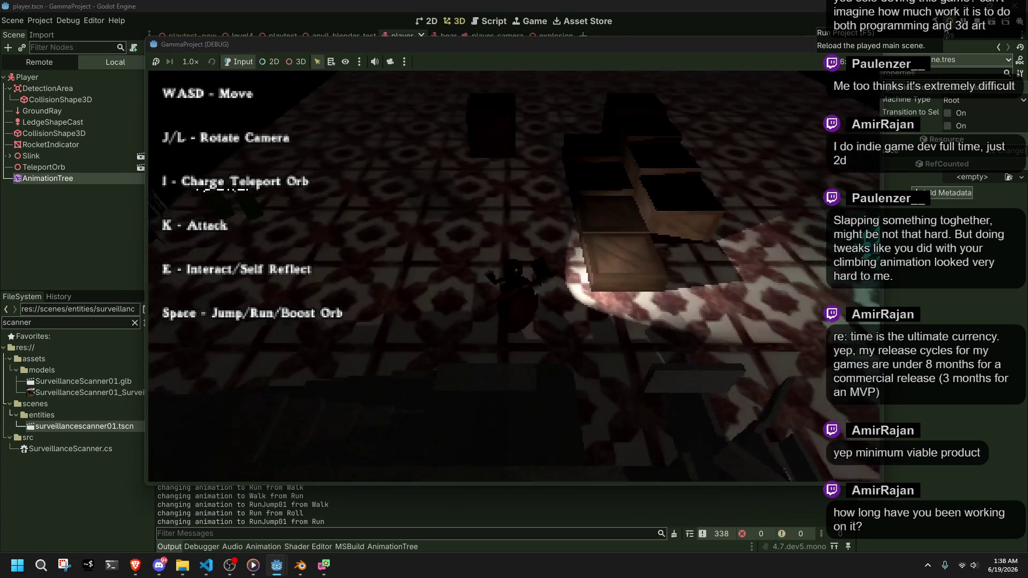
pyautogui.press('j')
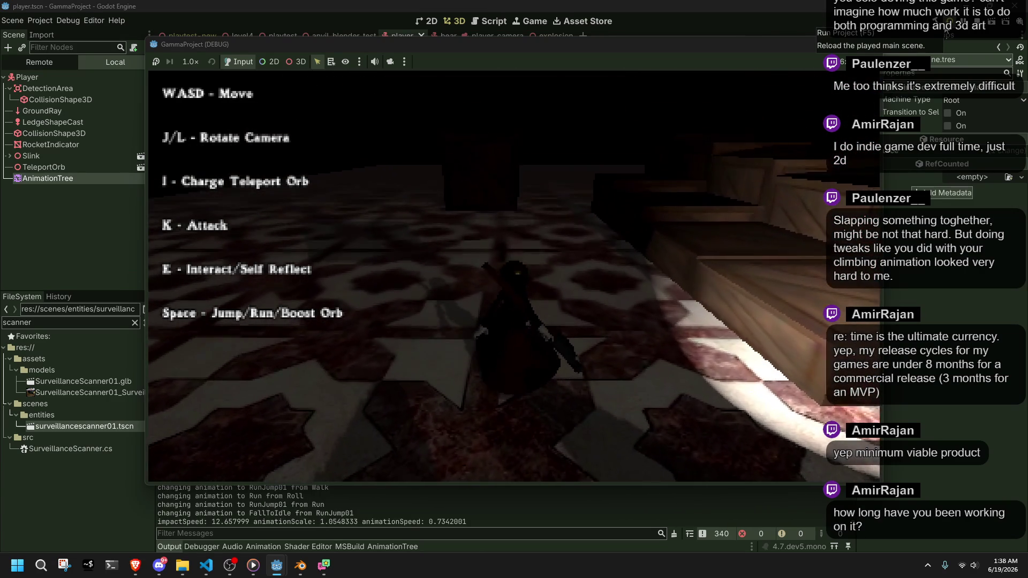
pyautogui.press('w')
# Climb the ledge and the dark crate, then drop off to test landings from height
pyautogui.press('w')
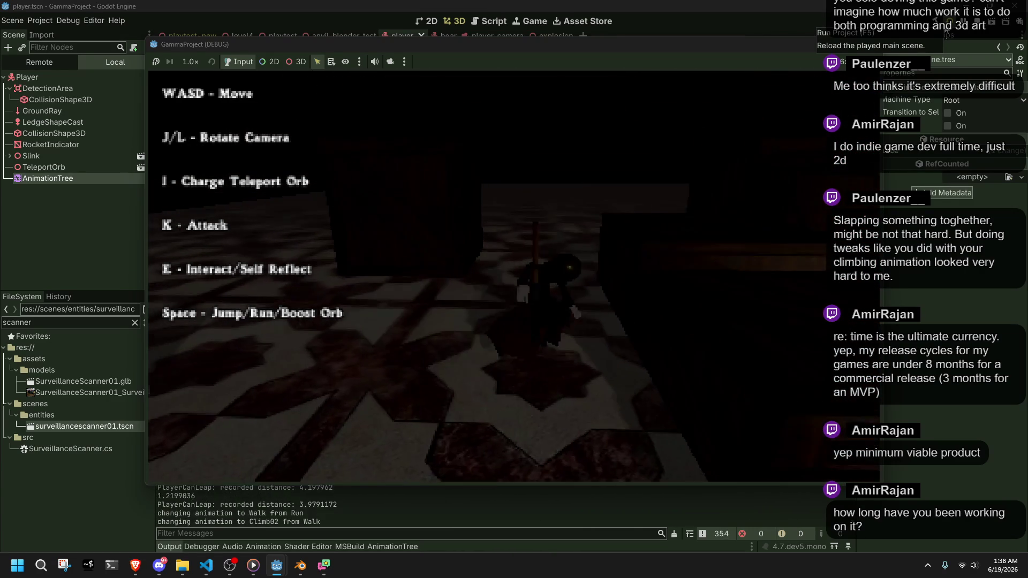
pyautogui.press('w')
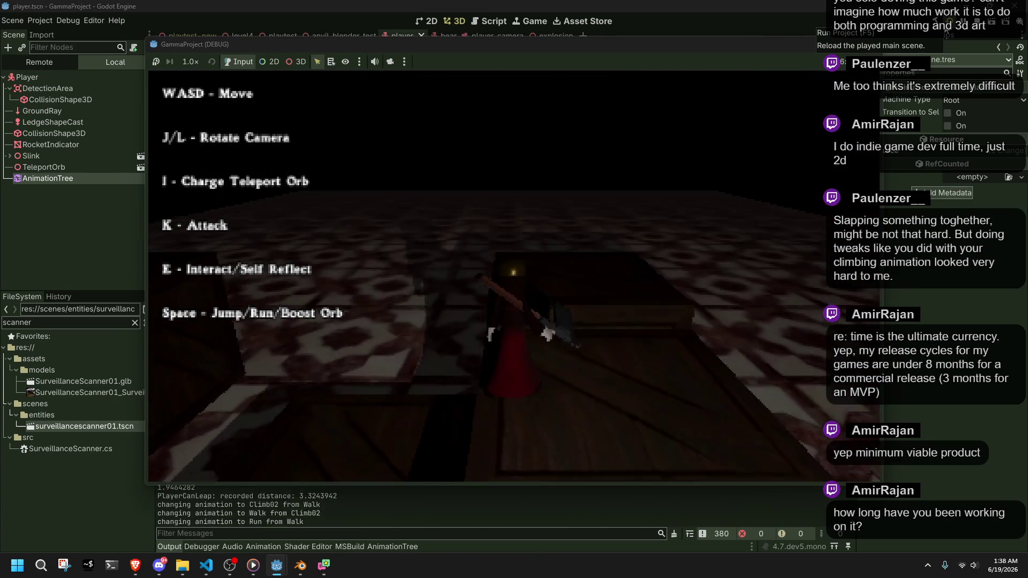
pyautogui.press('w')
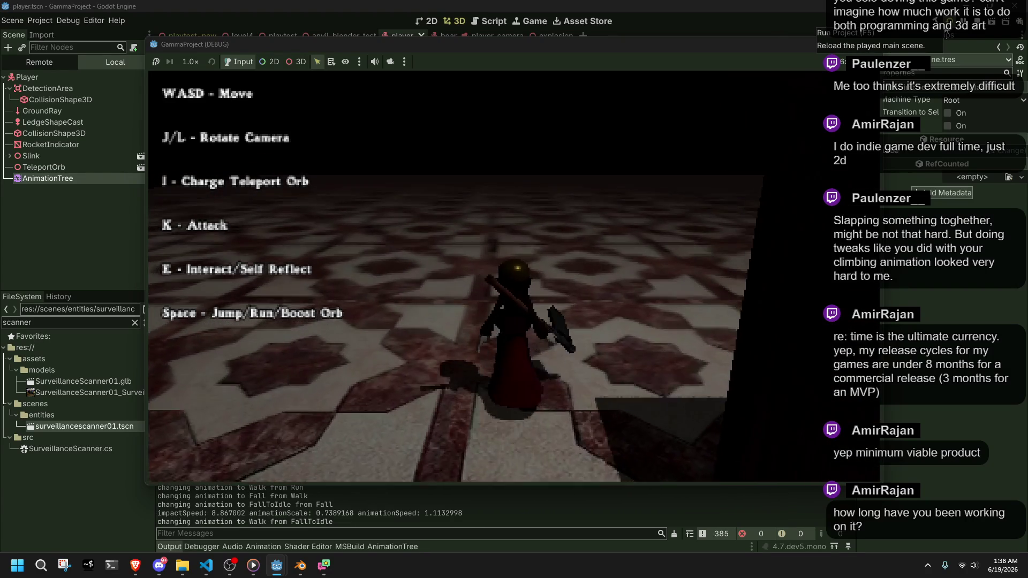
pyautogui.press('w')
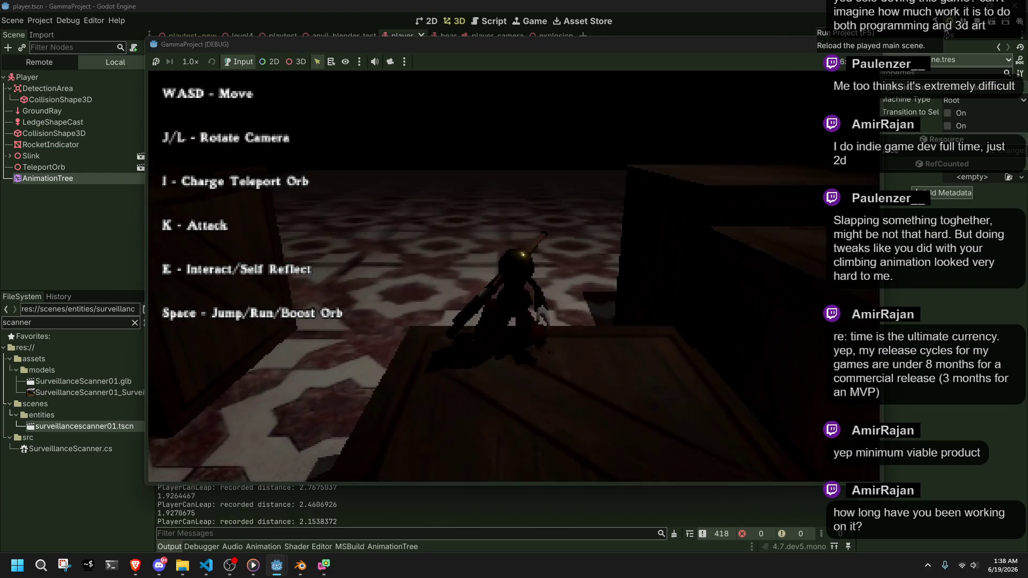
pyautogui.press('w')
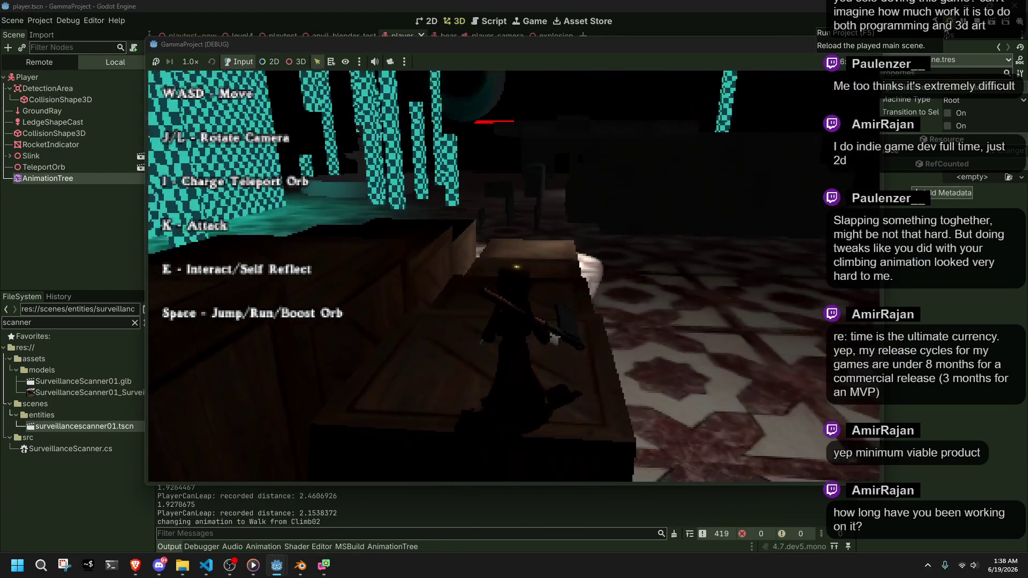
pyautogui.press('w')
pyautogui.press('w')
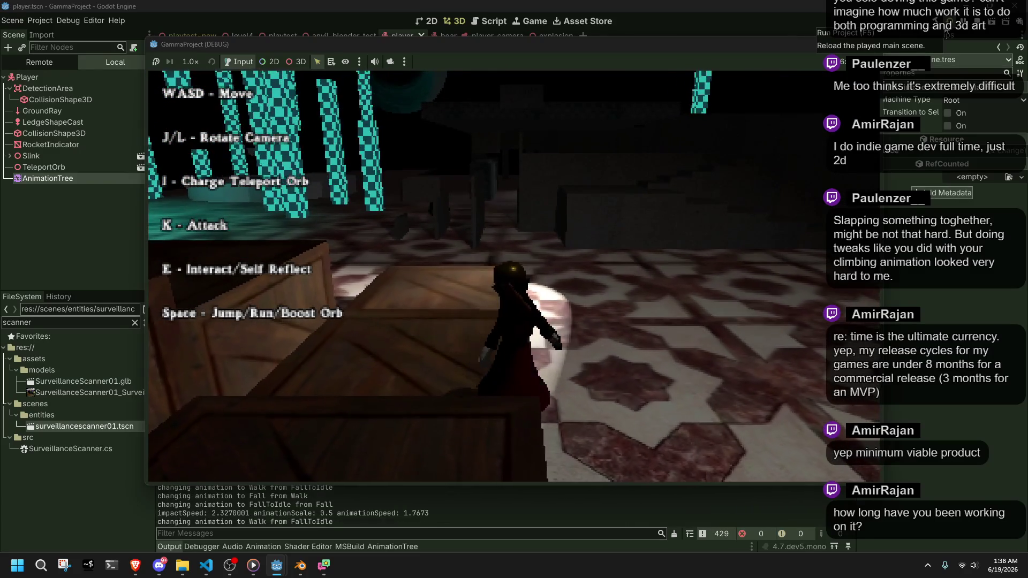
# Run, jump, roll and fire rockets, then stop the game with F8 and return to Player.cs
pyautogui.press('j')
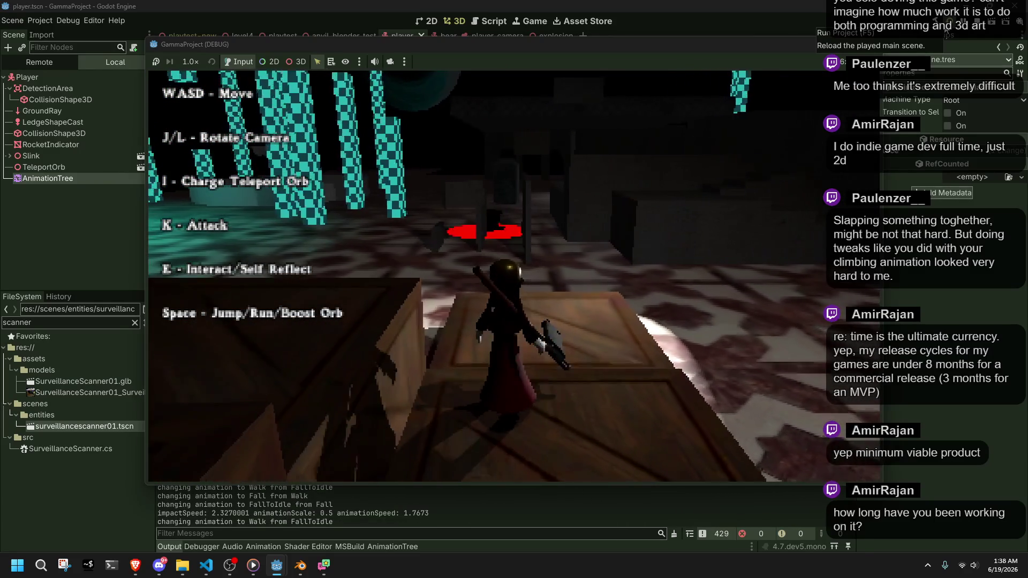
pyautogui.press('w')
pyautogui.press('space')
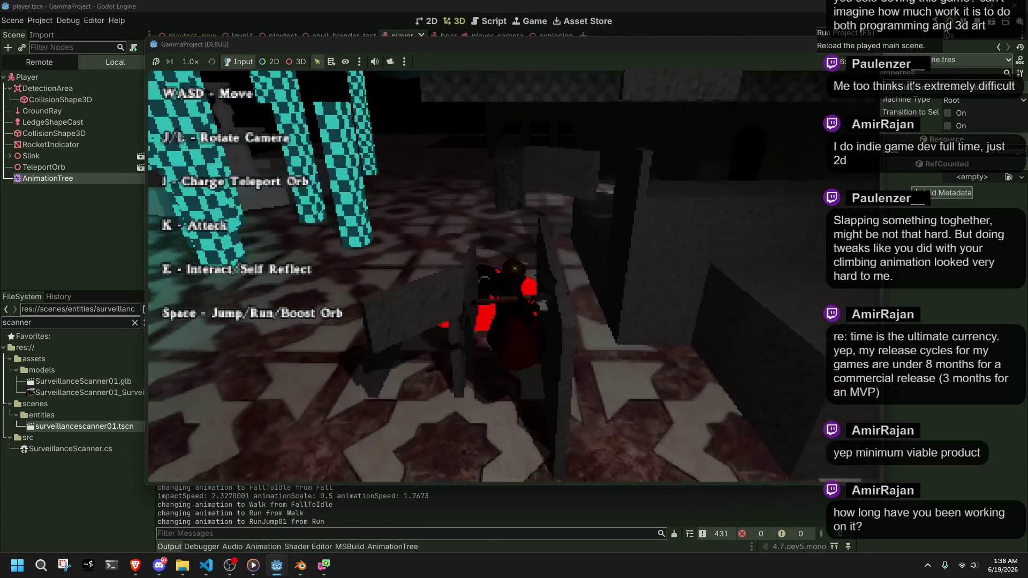
pyautogui.press('w')
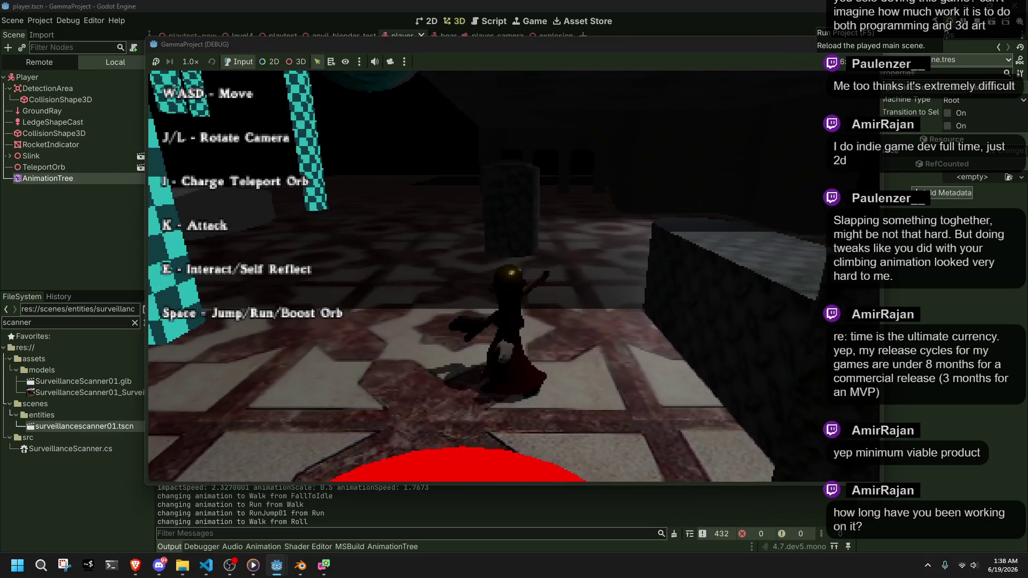
pyautogui.press('j')
pyautogui.press('k')
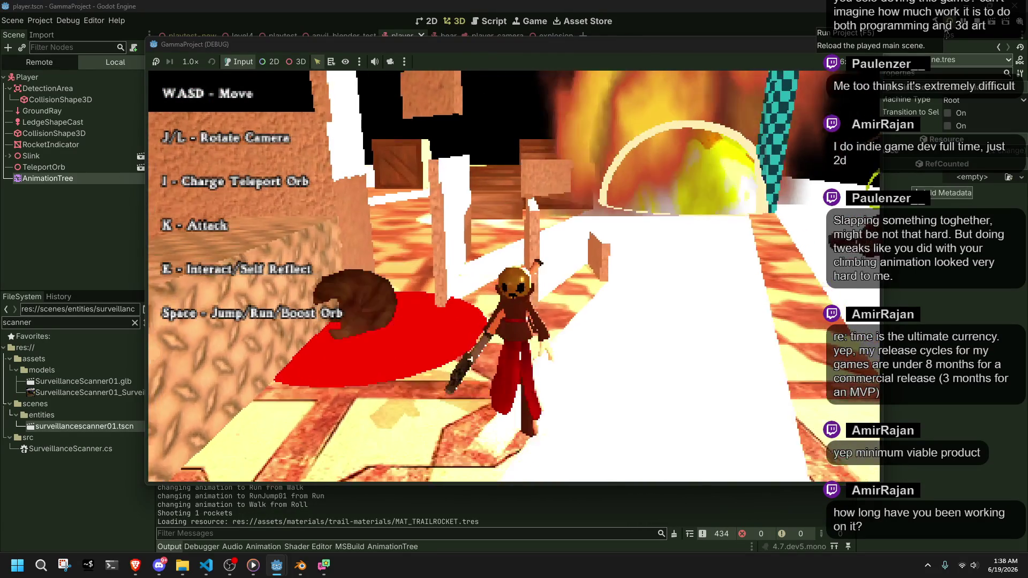
pyautogui.press('w')
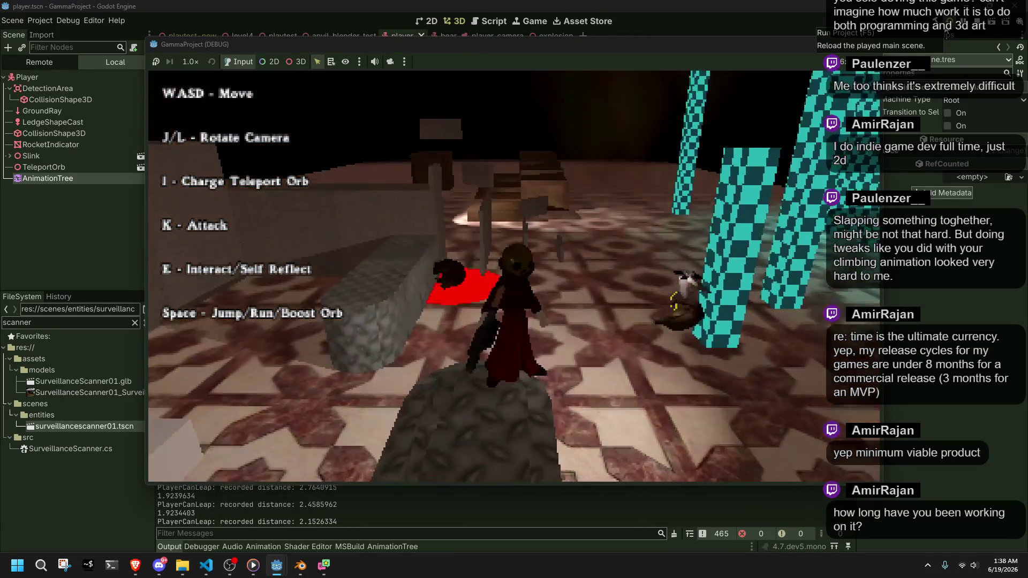
pyautogui.press('w')
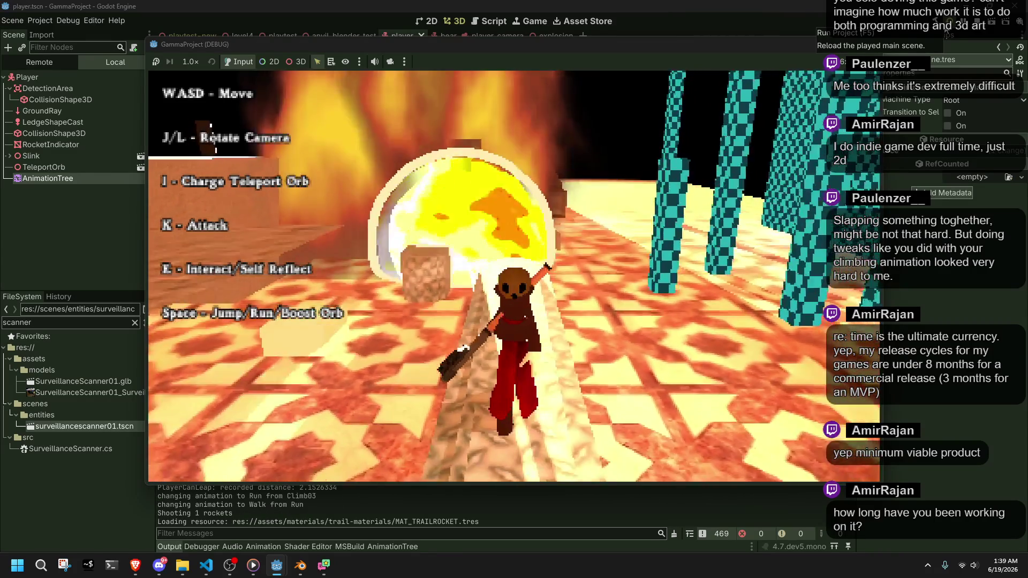
pyautogui.press('space')
pyautogui.press('F8')
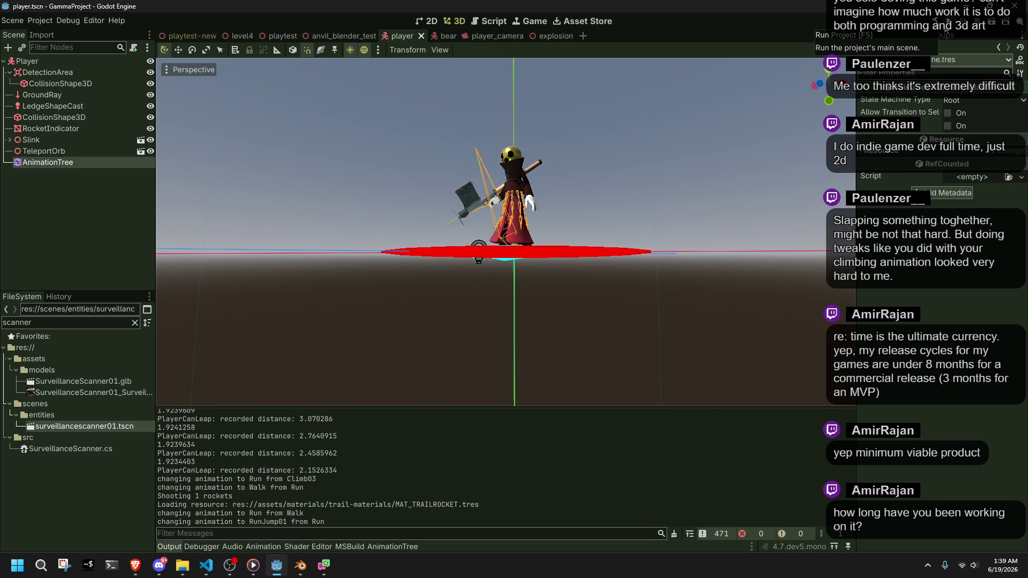
pyautogui.click(206, 566)
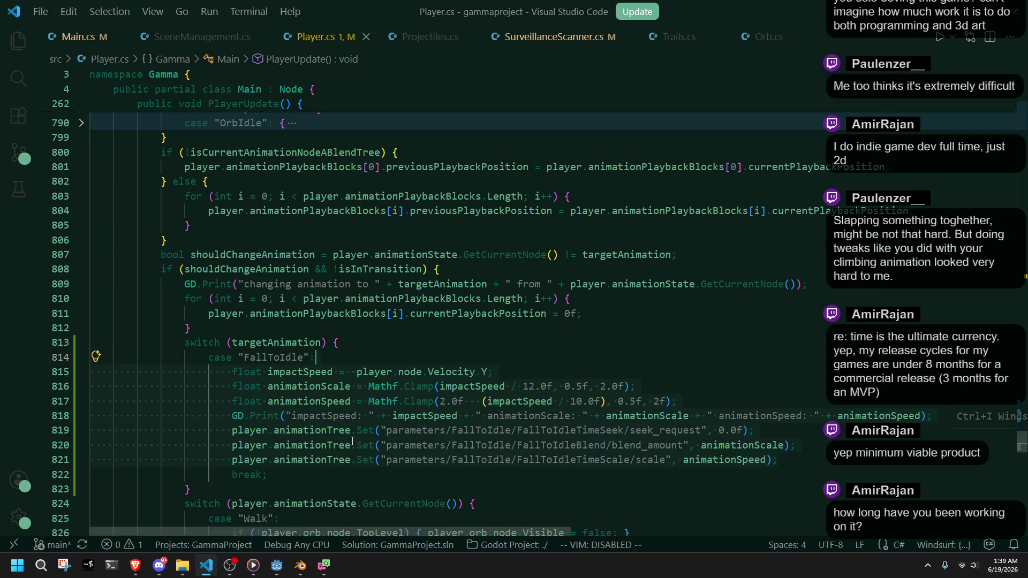
# Check the closing brace at the end of the Fall case block
pyautogui.scroll(10, 355, 378)
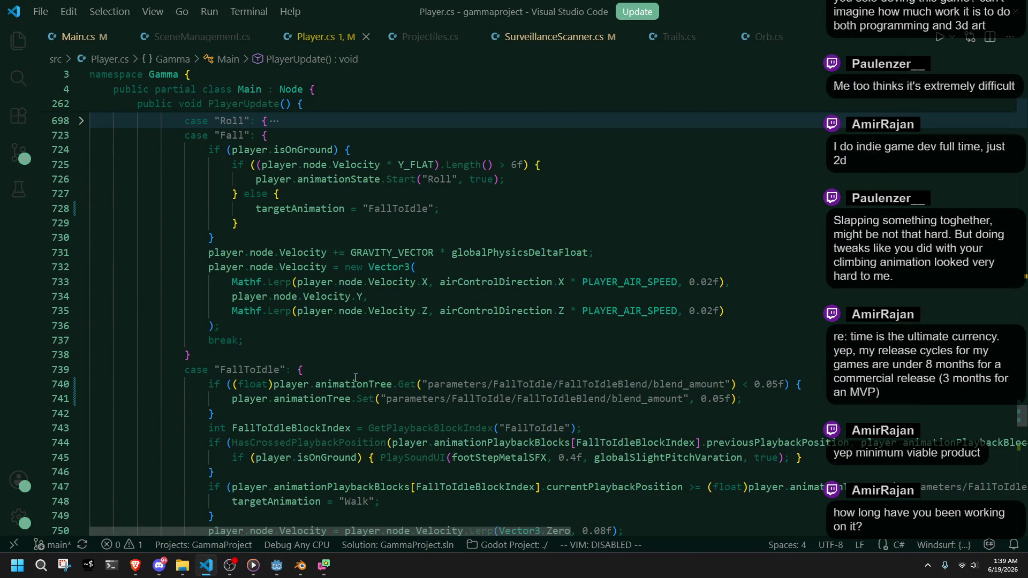
pyautogui.click(355, 378)
pyautogui.click(352, 360)
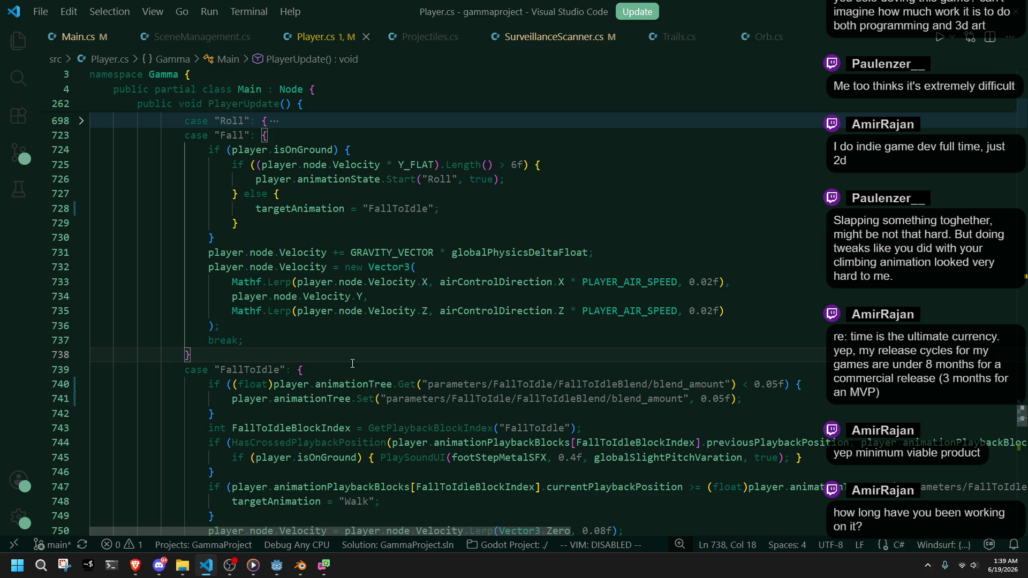
# Unfold the Roll case at line 698 and inspect how isAnimationSameAsPrevious gates the roll sound
pyautogui.scroll(3, 352, 363)
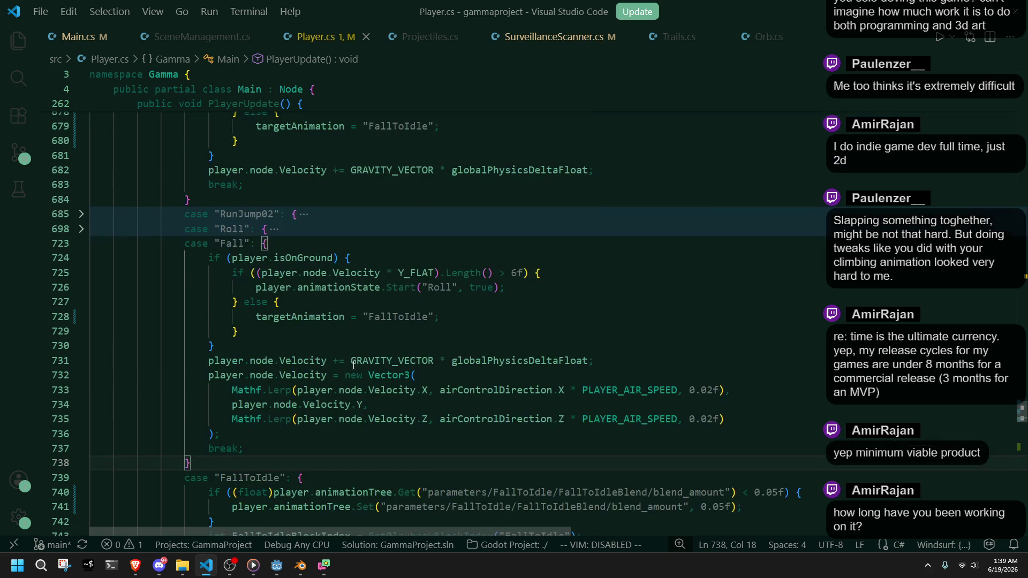
pyautogui.click(81, 229)
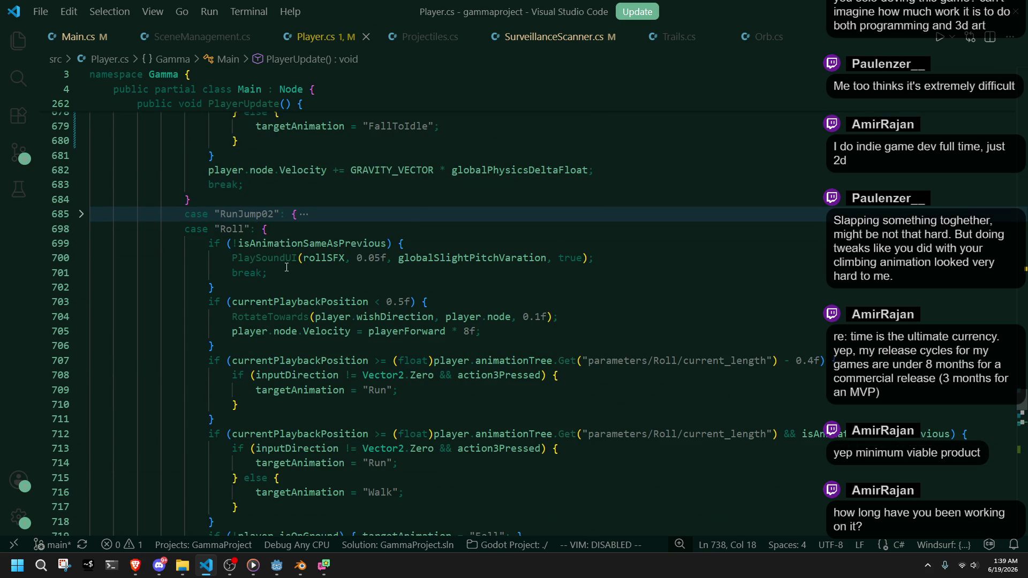
pyautogui.click(319, 242)
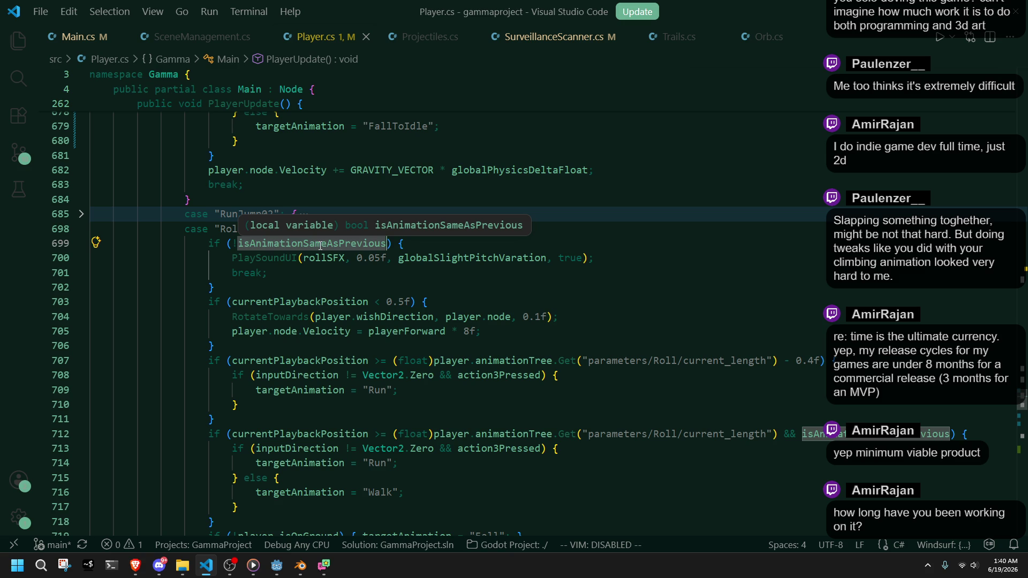
pyautogui.hotkey('alt', 'Tab')
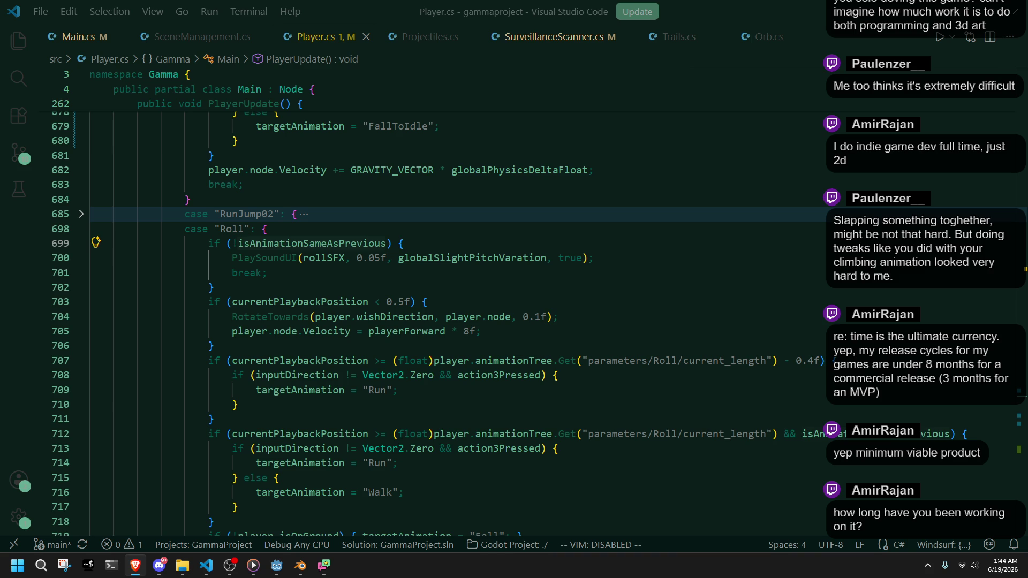
pyautogui.click(233, 257)
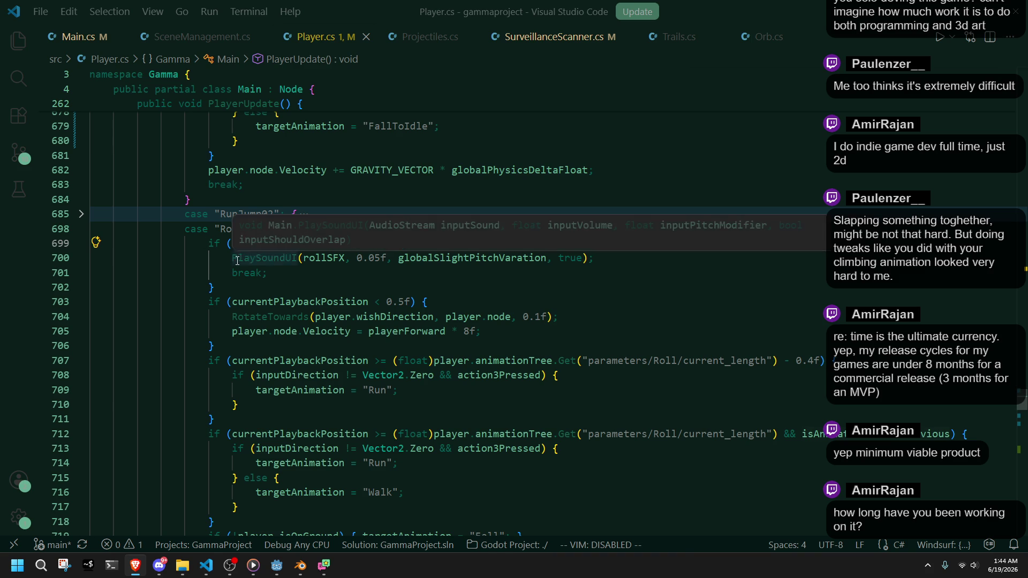
pyautogui.click(82, 214)
pyautogui.click(284, 230)
pyautogui.scroll(5, 273, 231)
pyautogui.scroll(4, 272, 231)
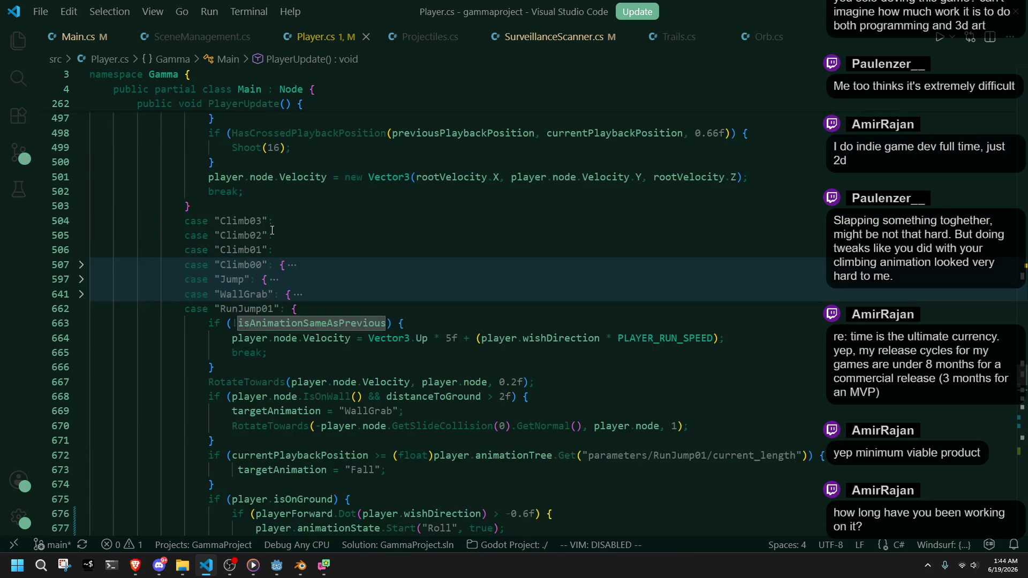
pyautogui.click(197, 221)
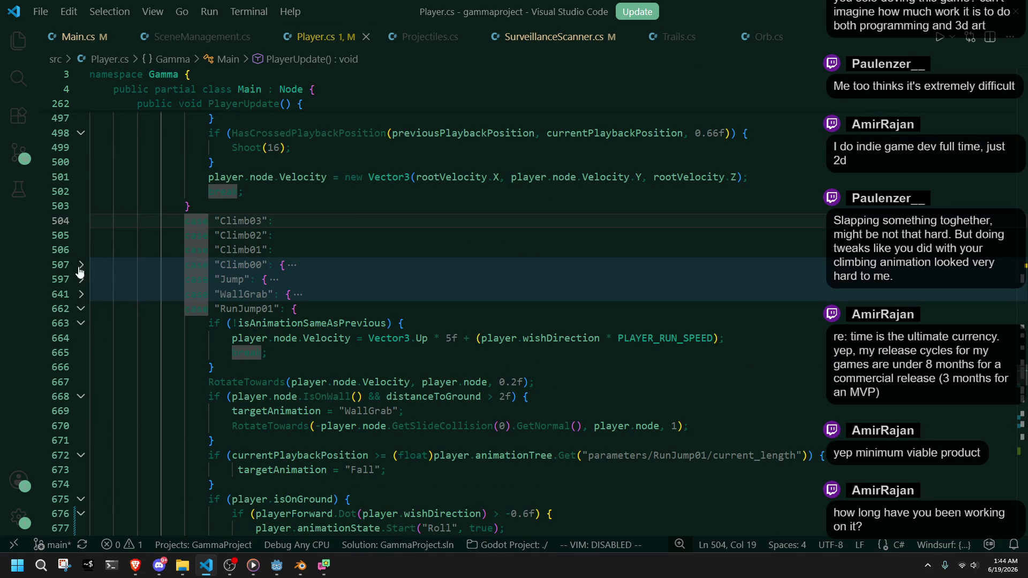
pyautogui.click(143, 308)
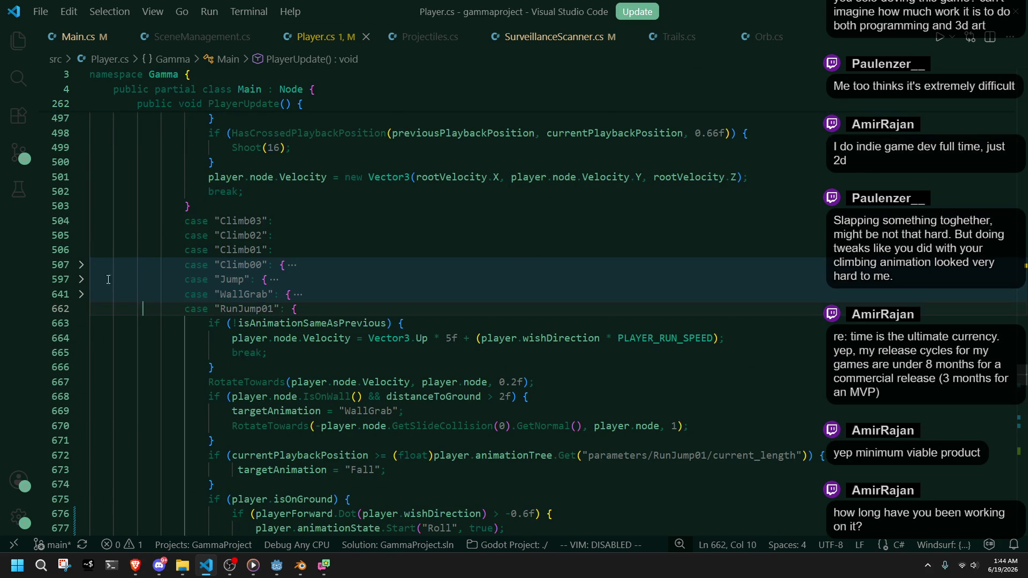
pyautogui.click(82, 265)
pyautogui.doubleClick(255, 280)
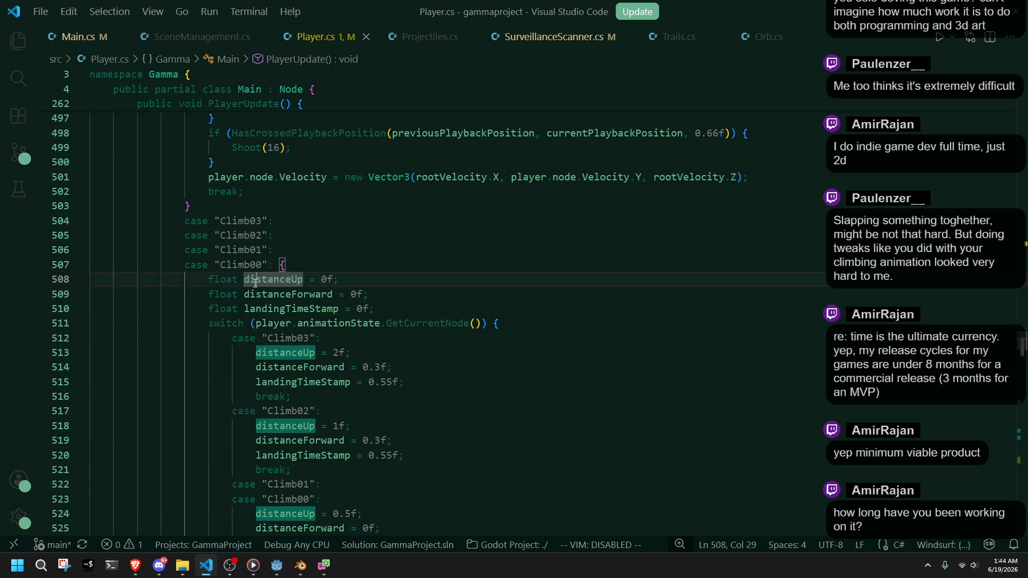
pyautogui.doubleClick(262, 294)
pyautogui.doubleClick(271, 309)
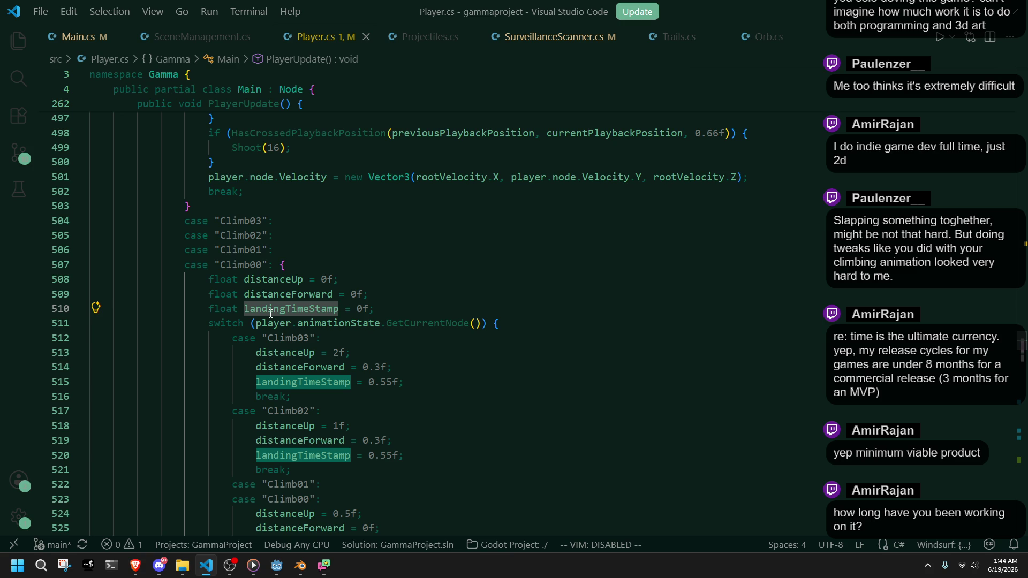
pyautogui.scroll(-3, 270, 313)
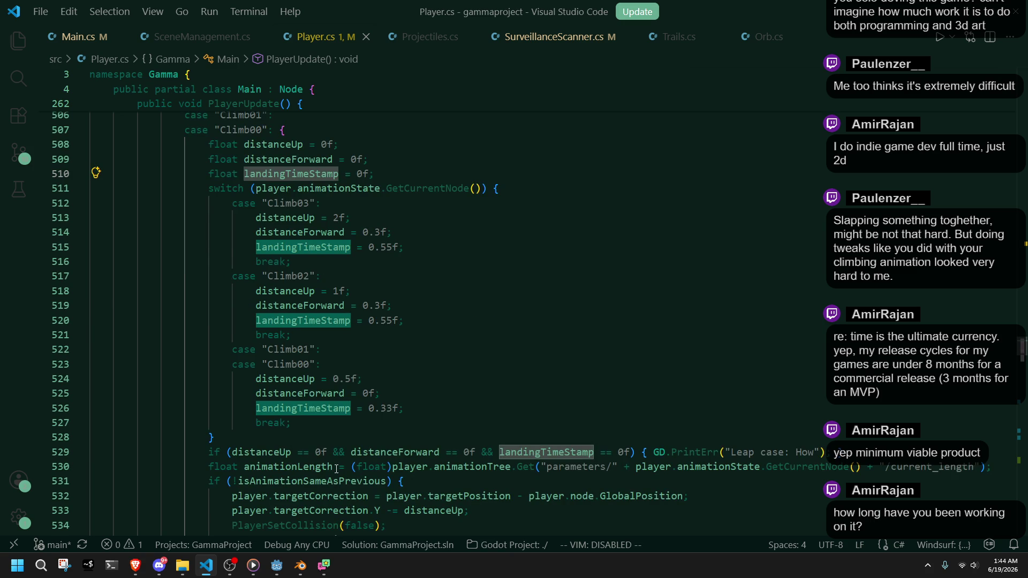
pyautogui.scroll(-1, 337, 469)
pyautogui.scroll(-2, 336, 470)
pyautogui.scroll(-10, 337, 469)
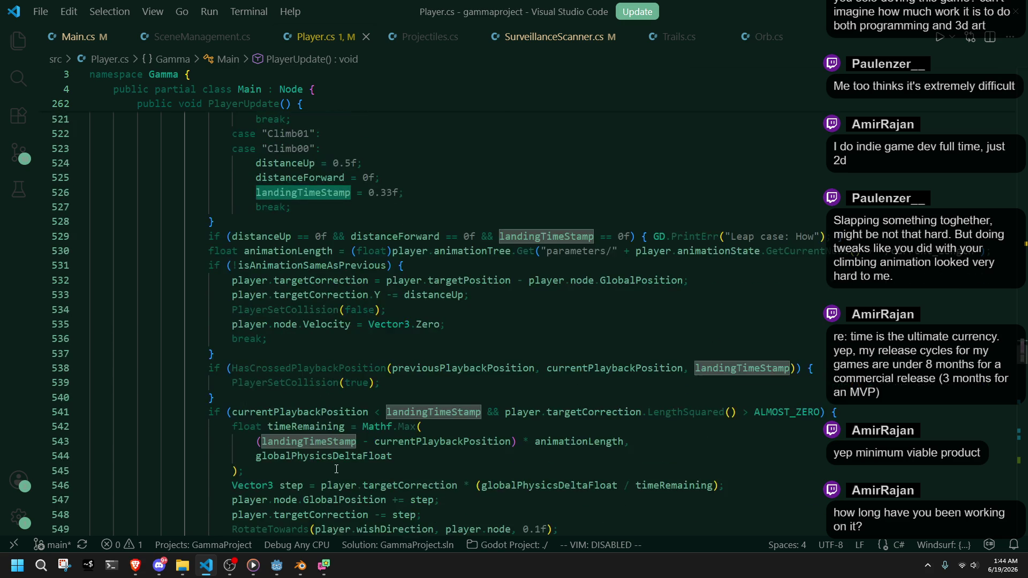
pyautogui.scroll(4, 336, 469)
pyautogui.scroll(12, 337, 470)
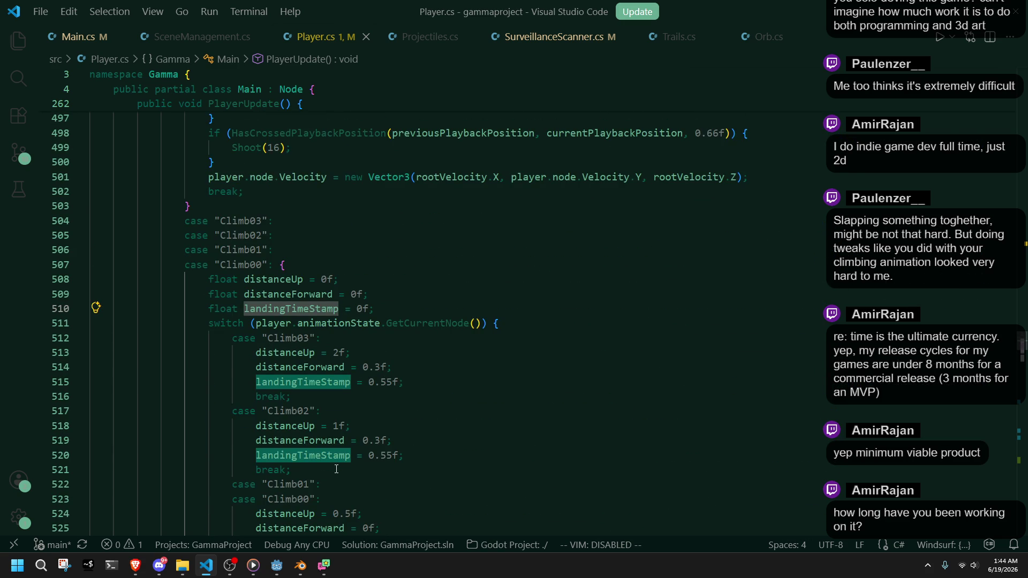
pyautogui.scroll(-5, 337, 470)
pyautogui.scroll(-4, 336, 469)
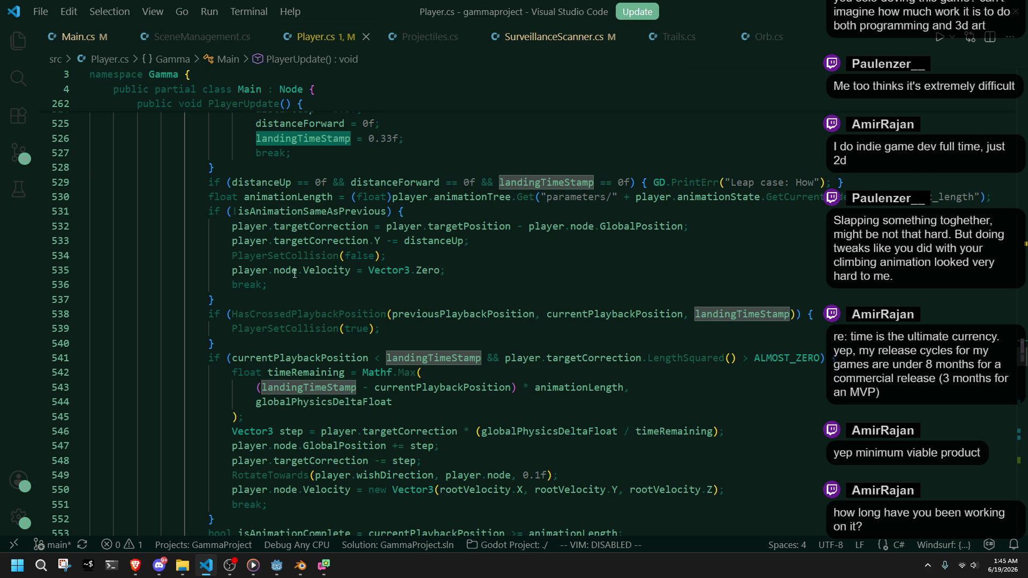
pyautogui.click(431, 228)
pyautogui.scroll(9, 423, 225)
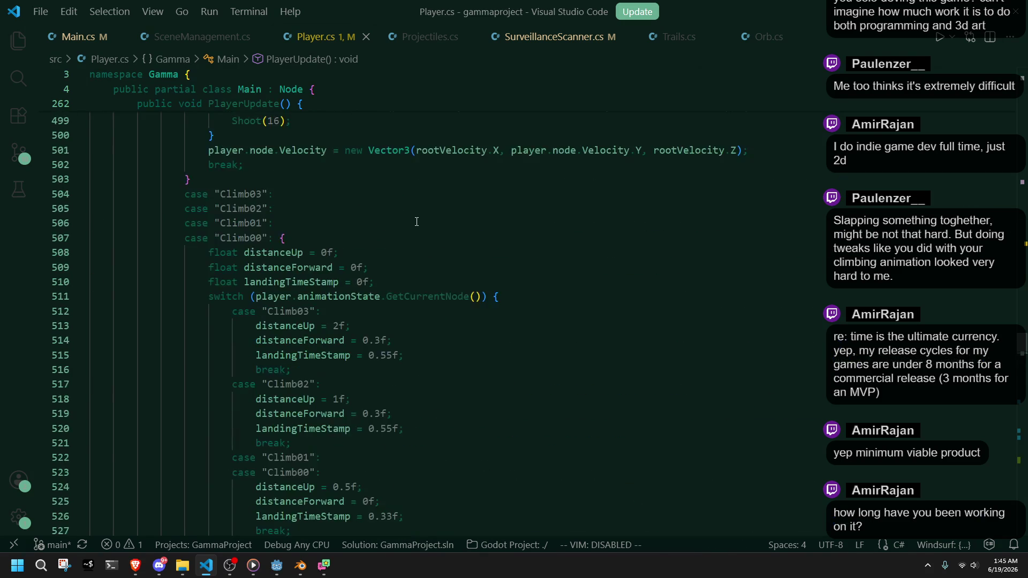
pyautogui.scroll(-4, 417, 221)
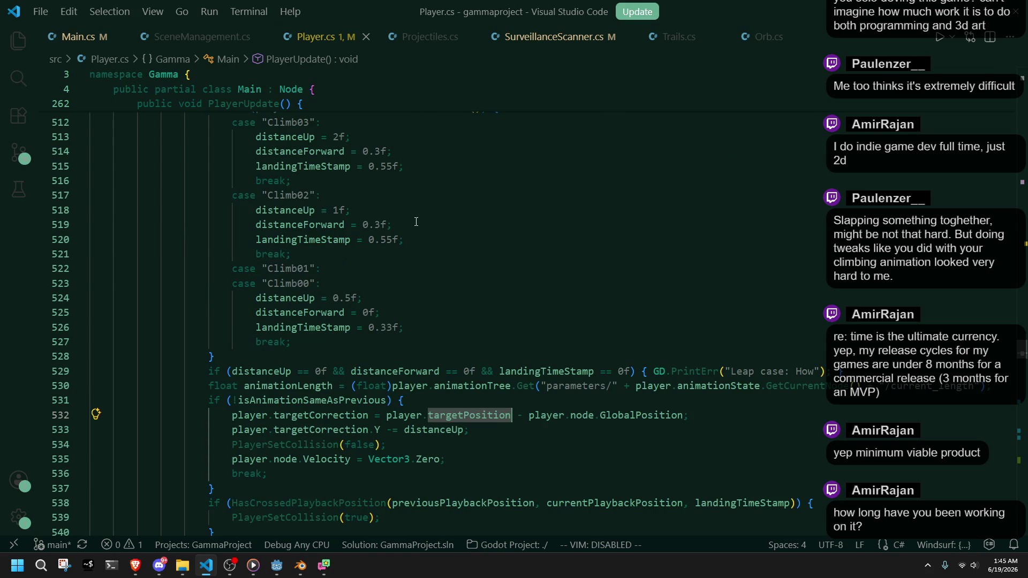
pyautogui.click(320, 420)
pyautogui.hotkey('ctrl', 'u')
pyautogui.click(341, 422)
pyautogui.scroll(4, 375, 428)
pyautogui.scroll(-4, 407, 431)
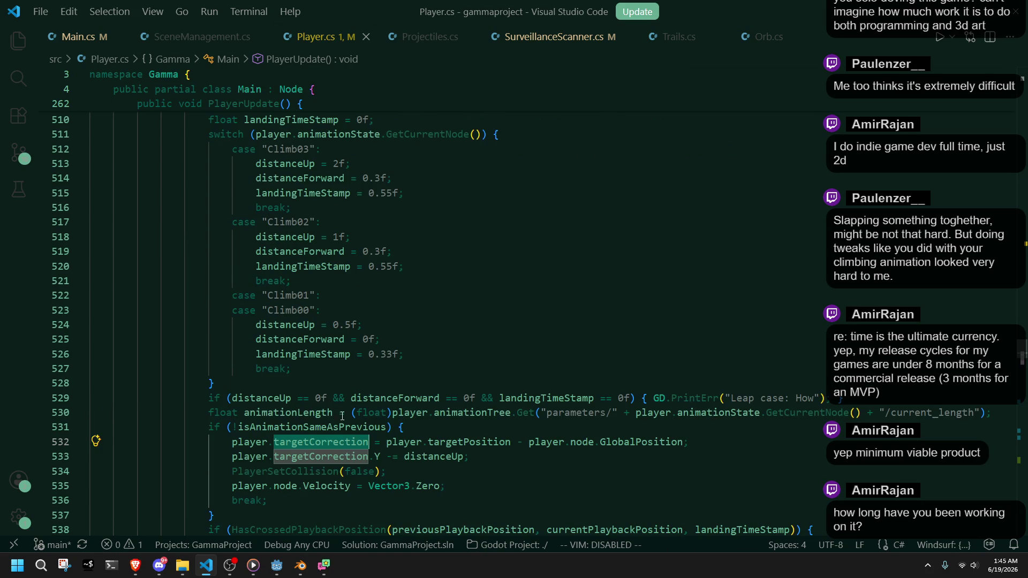
pyautogui.click(431, 435)
pyautogui.click(464, 456)
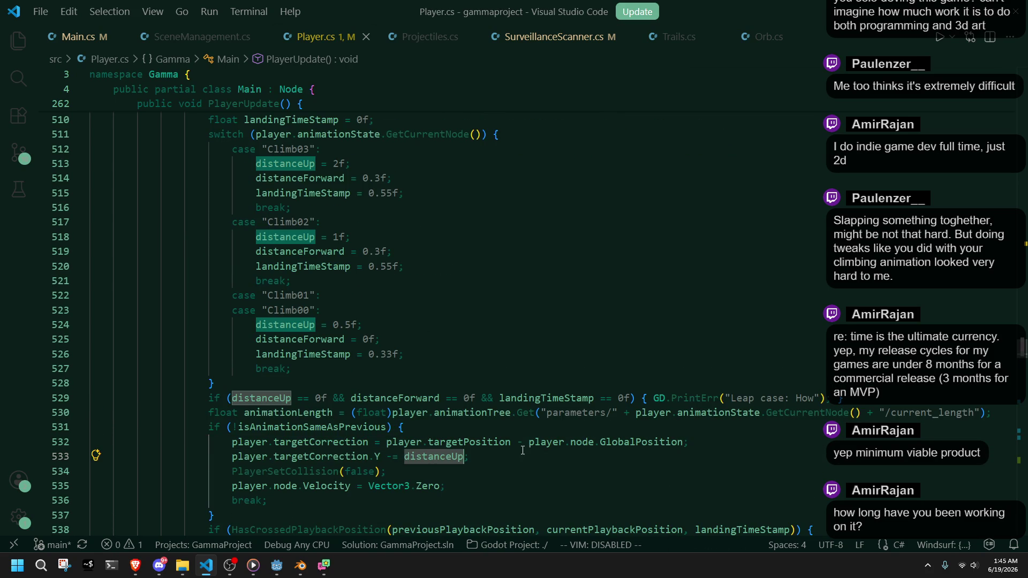
pyautogui.click(616, 442)
pyautogui.click(424, 486)
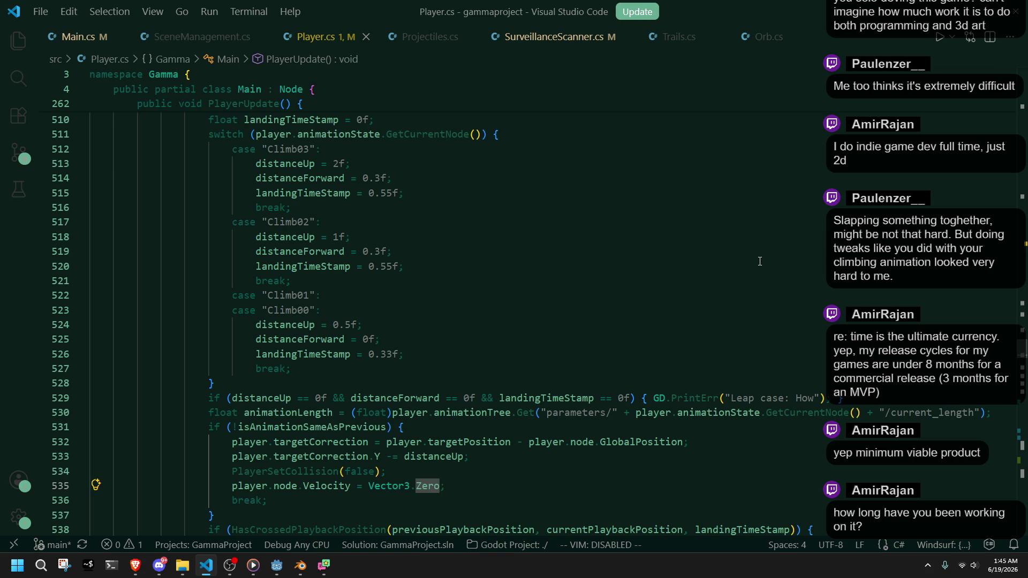
pyautogui.scroll(-13, 760, 261)
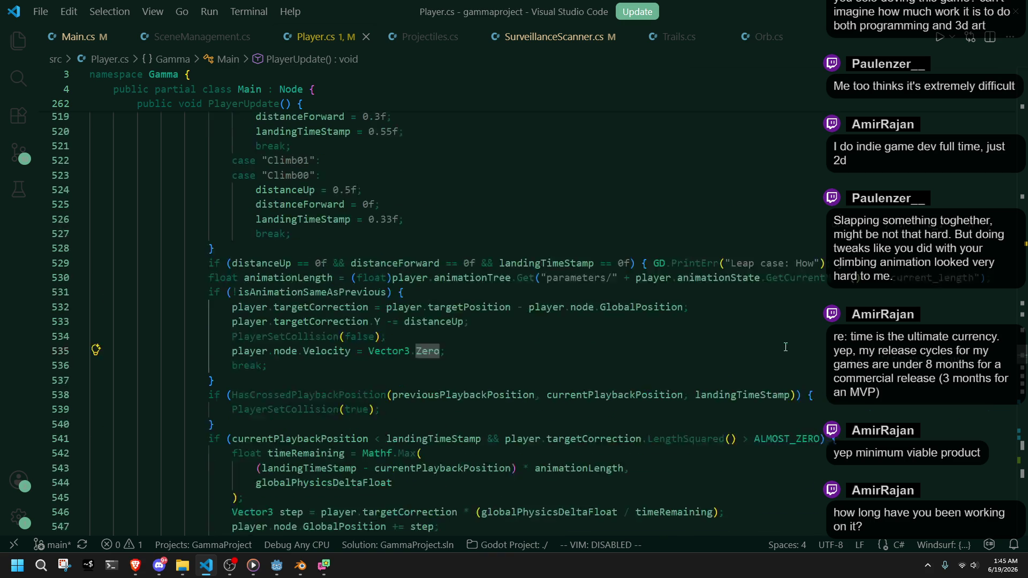
pyautogui.scroll(-5, 777, 338)
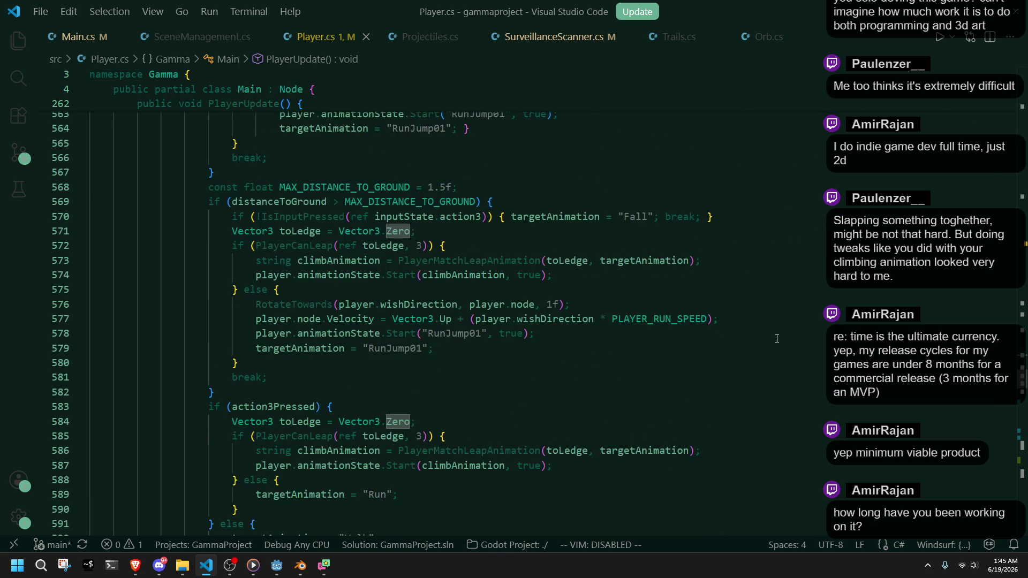
pyautogui.scroll(7, 777, 338)
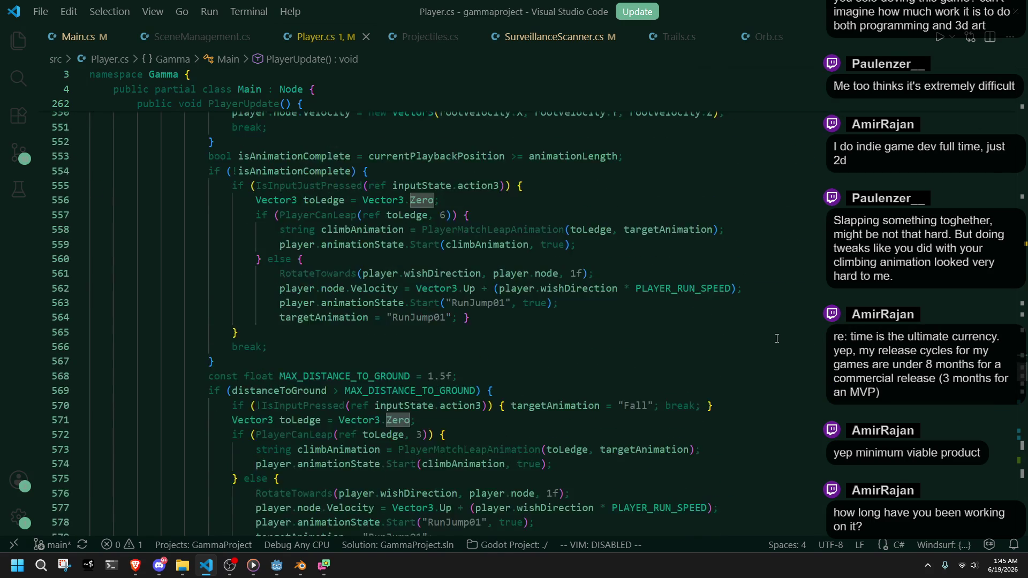
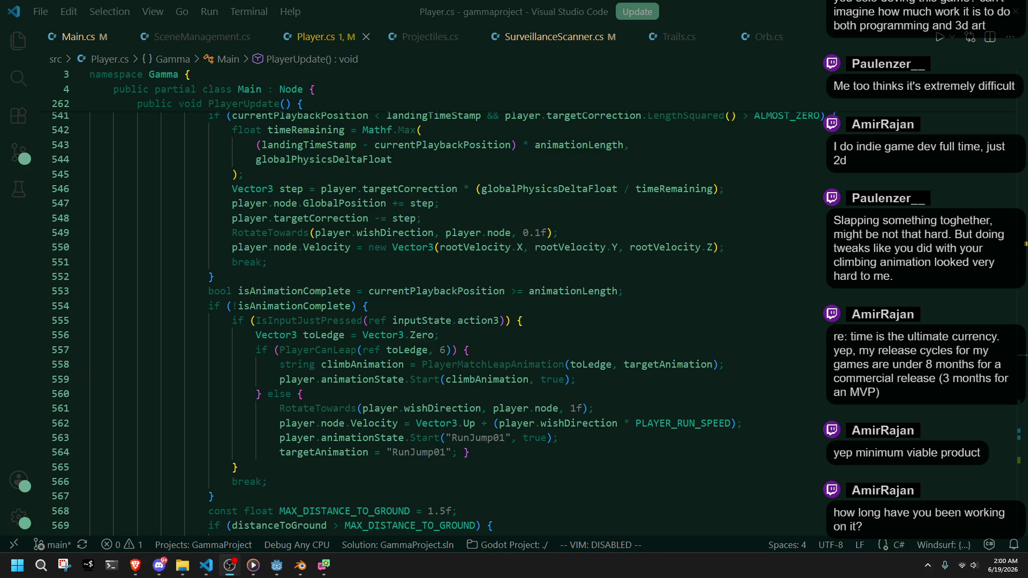
# Step through Player.cs around the RotateTowards call and else branch, lines 558–580
pyautogui.click(600, 408)
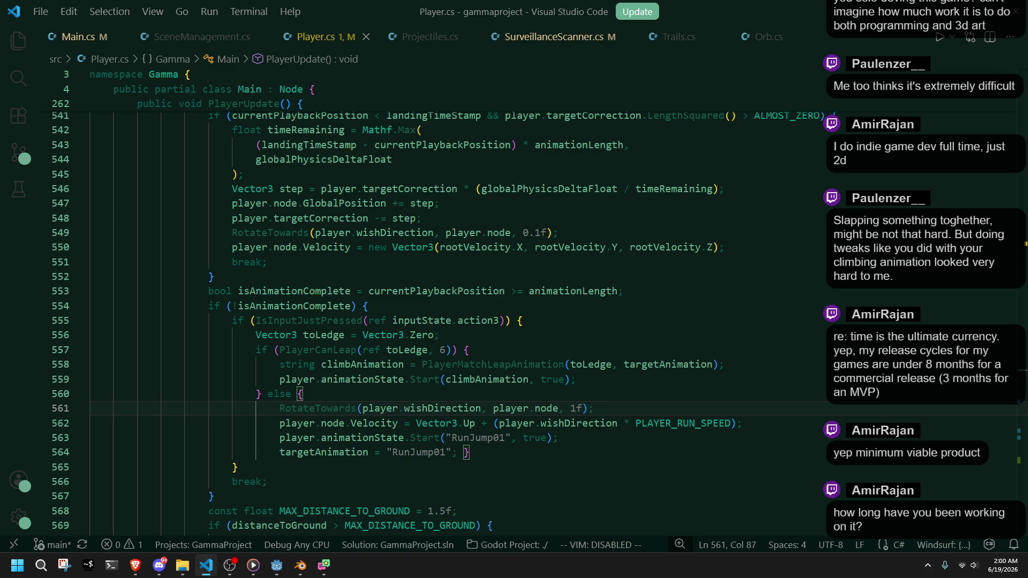
pyautogui.hotkey('alt', 'Tab')
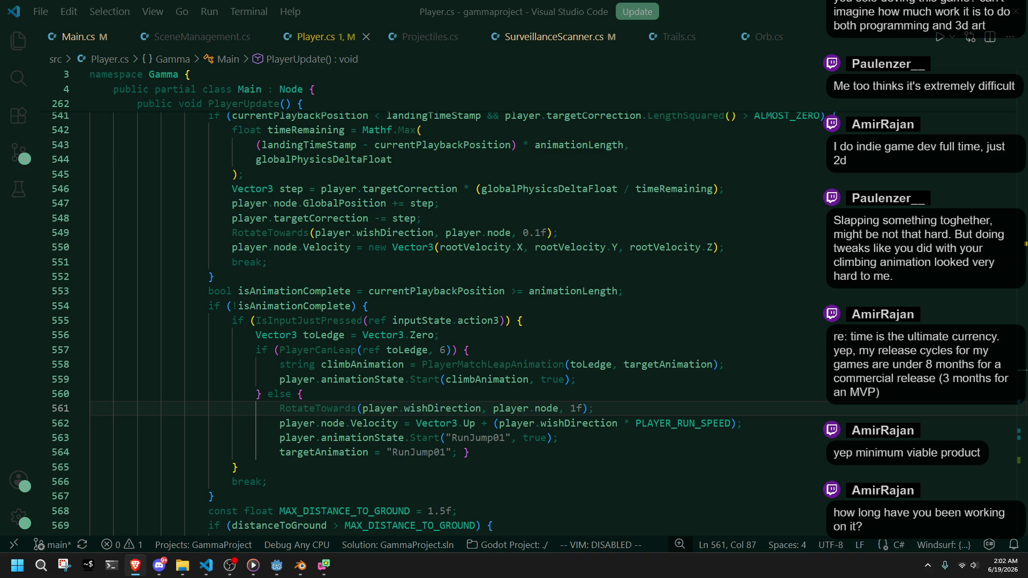
pyautogui.click(829, 400)
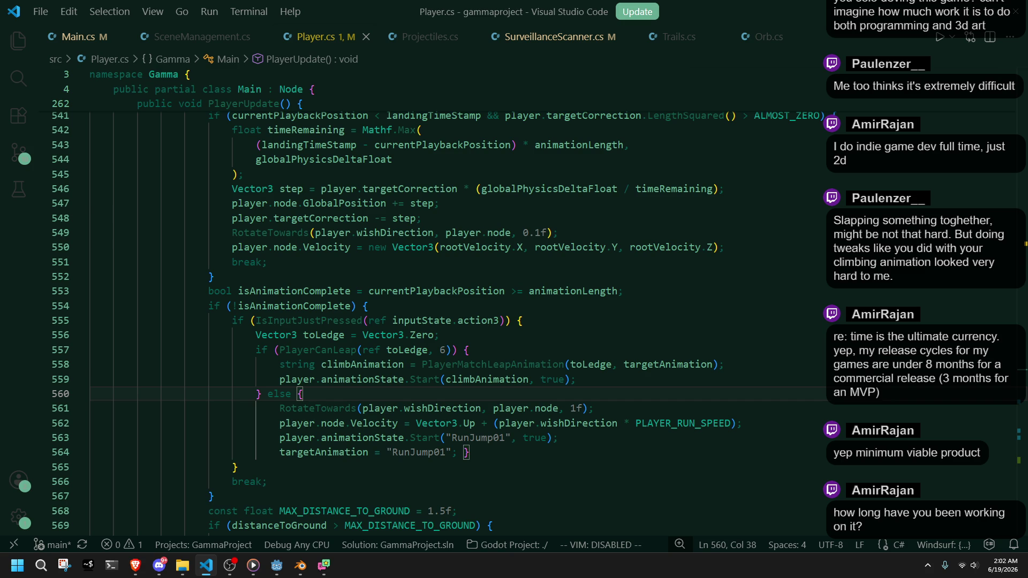
pyautogui.click(719, 364)
pyautogui.scroll(-5, 719, 354)
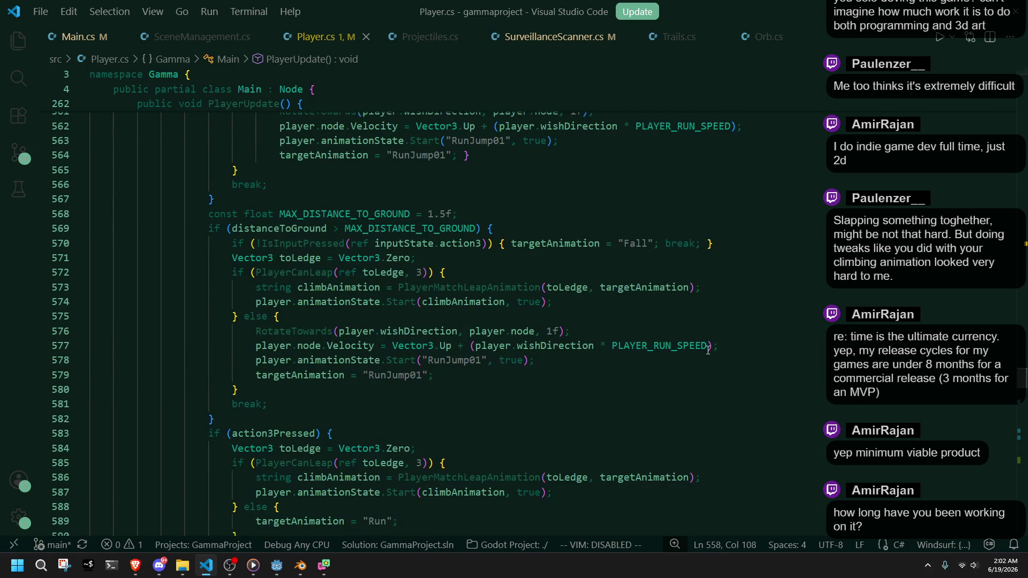
pyautogui.click(650, 373)
pyautogui.scroll(-1, 651, 368)
pyautogui.click(650, 368)
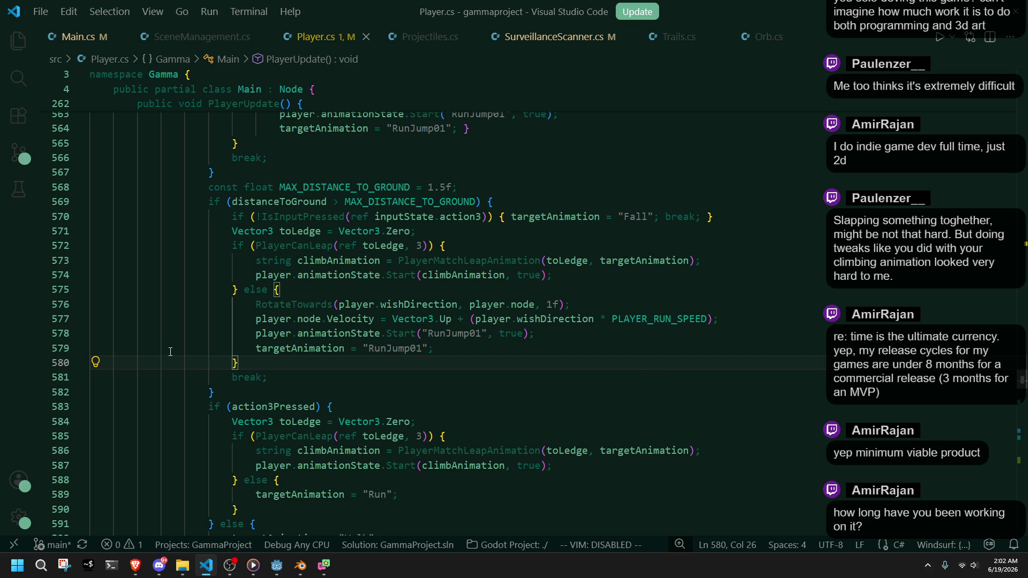
# Select RunJump01 to review its other uses, then check the wall-check condition on line 668
pyautogui.doubleClick(395, 350)
pyautogui.scroll(2, 408, 350)
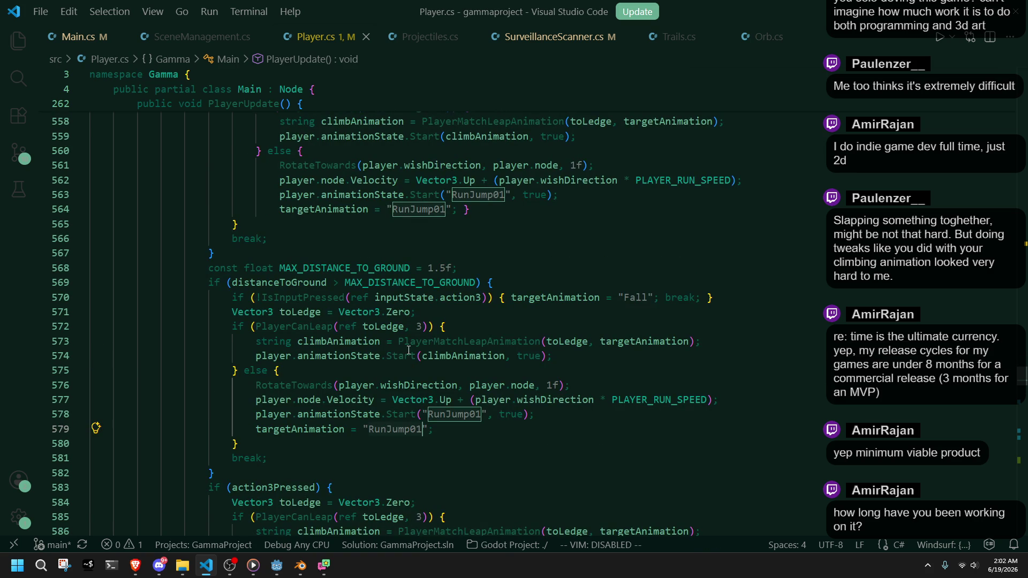
pyautogui.scroll(2, 409, 351)
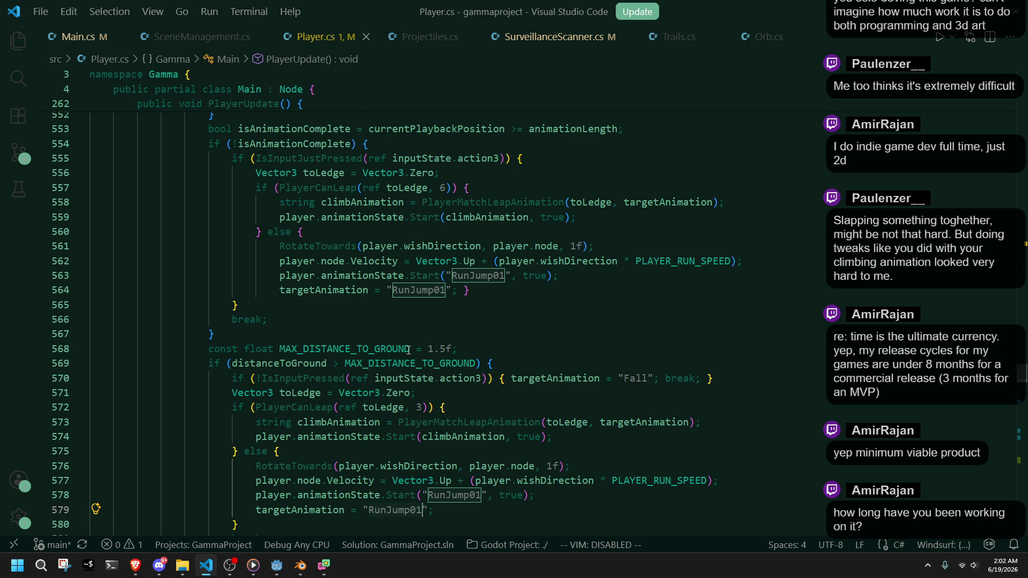
pyautogui.scroll(-1, 408, 351)
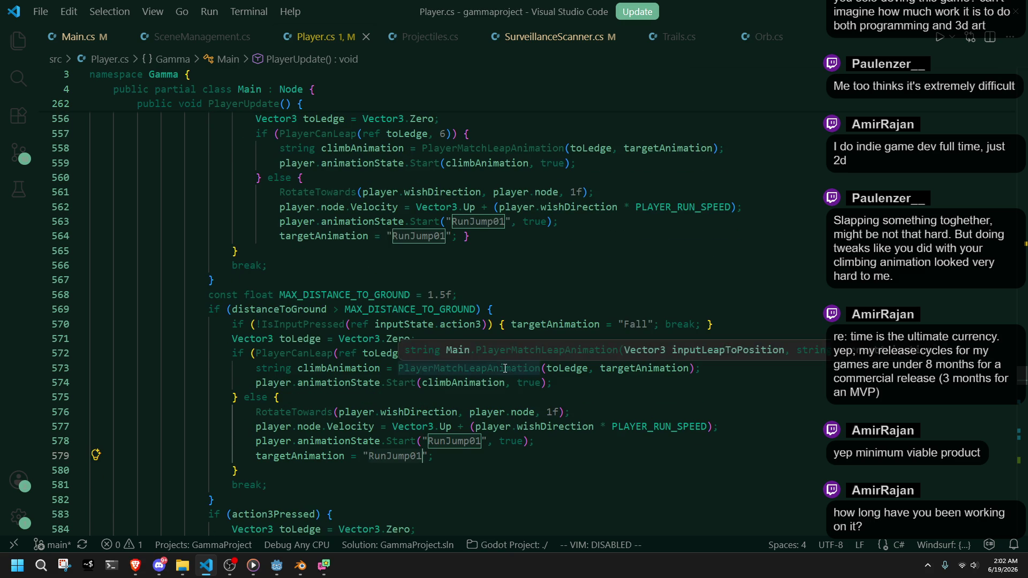
pyautogui.scroll(-3, 505, 368)
pyautogui.scroll(-3, 505, 369)
pyautogui.scroll(-2, 505, 368)
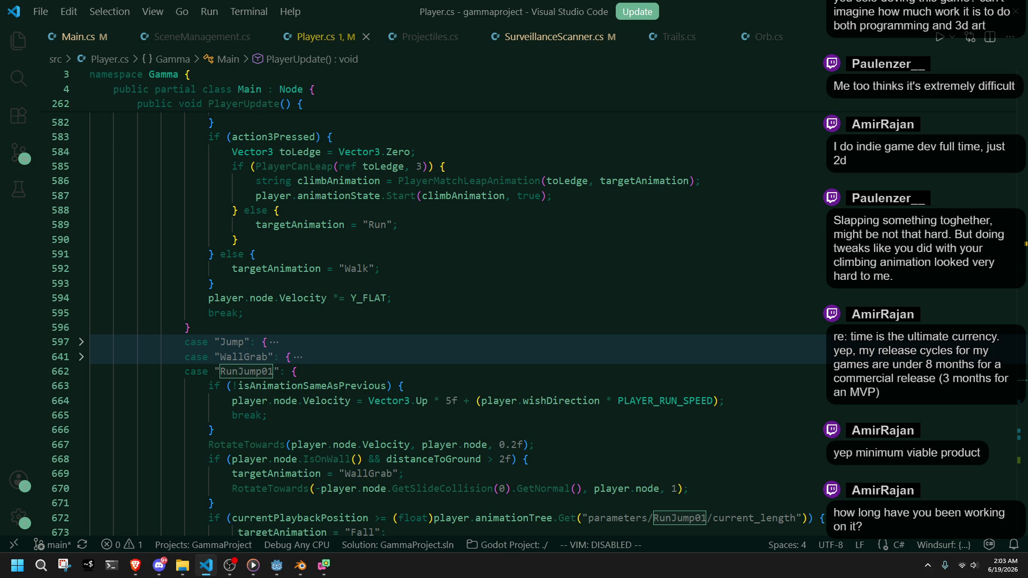
pyautogui.click(530, 459)
pyautogui.hotkey('alt', 'Tab')
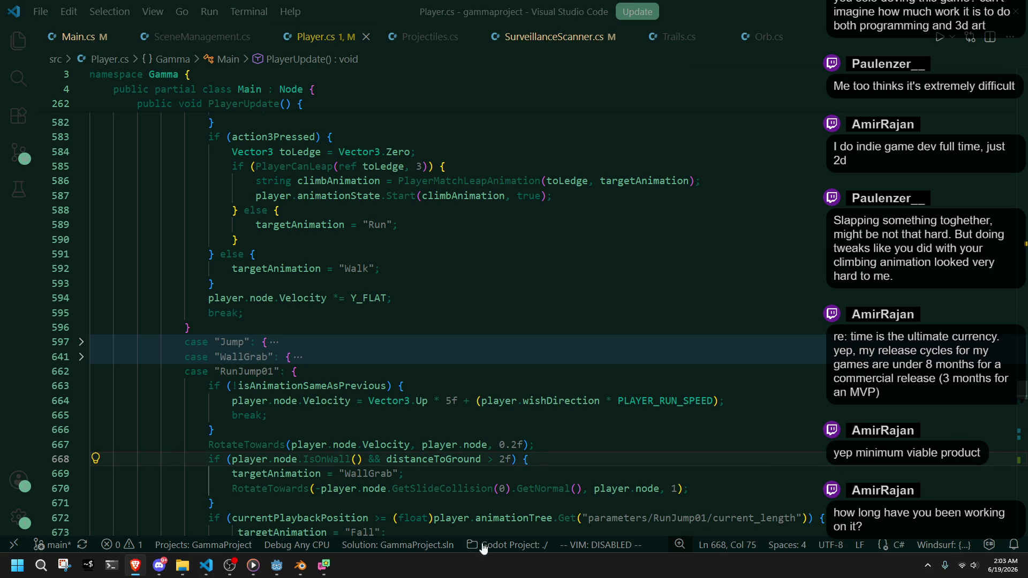
# Bring up the Blender level4 scene, frame the level mesh and make level.004-col active
pyautogui.click(300, 566)
pyautogui.scroll(-5, 494, 374)
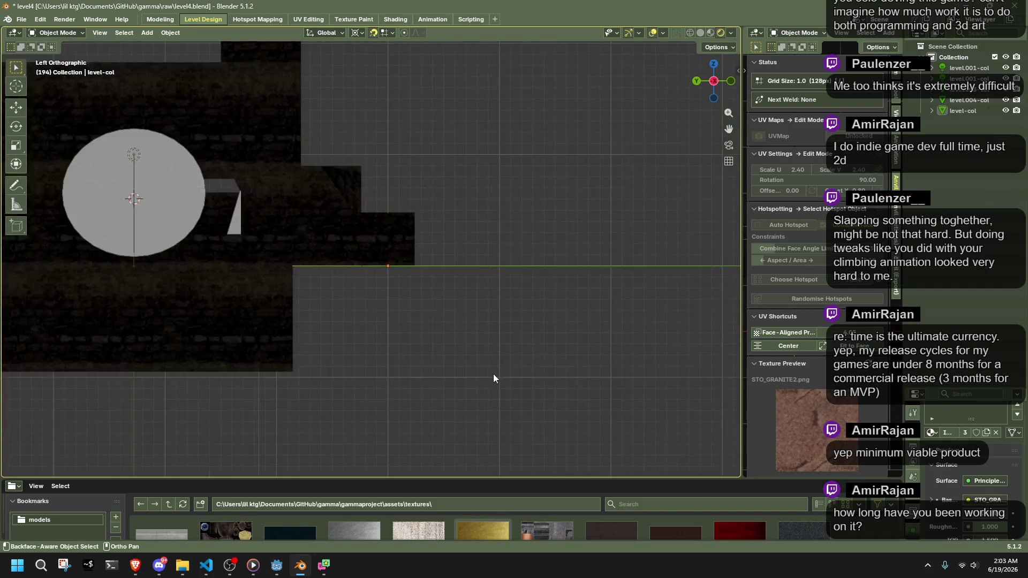
pyautogui.press('Tab')
pyautogui.press('Tab')
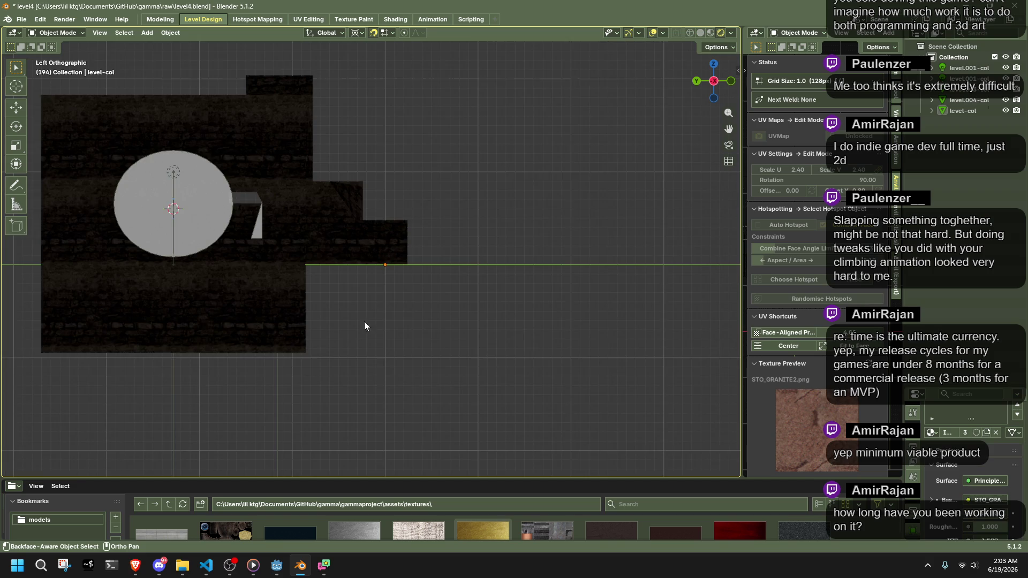
pyautogui.scroll(2, 371, 329)
pyautogui.rightClick(393, 325)
pyautogui.scroll(-1, 366, 215)
pyautogui.click(365, 209)
pyautogui.click(525, 355)
# Walk in first person through the stone room, along the brick wall and past the stone pillar
pyautogui.hotkey('shift', '`')
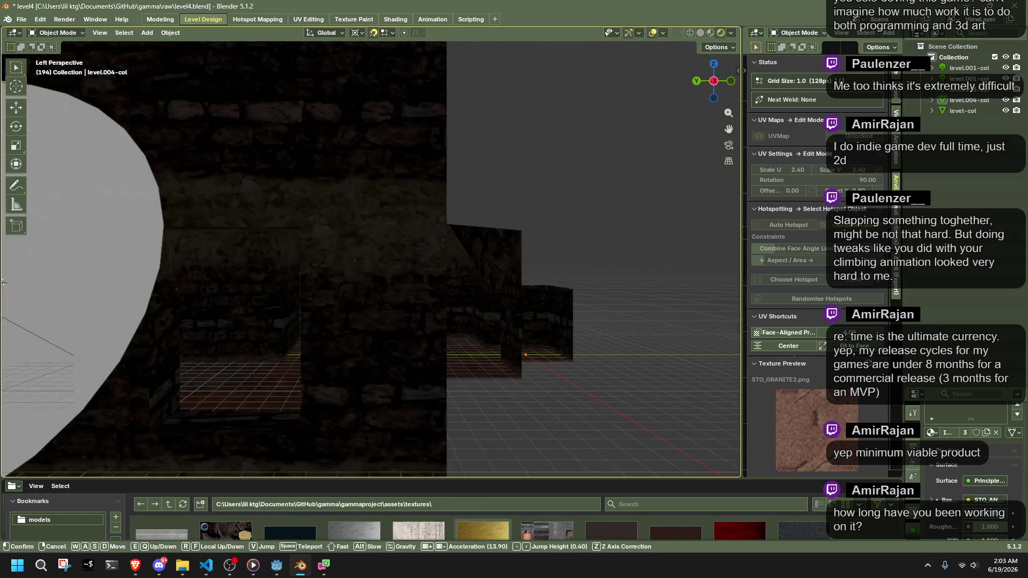
pyautogui.scroll(2, 371, 258)
pyautogui.press('s')
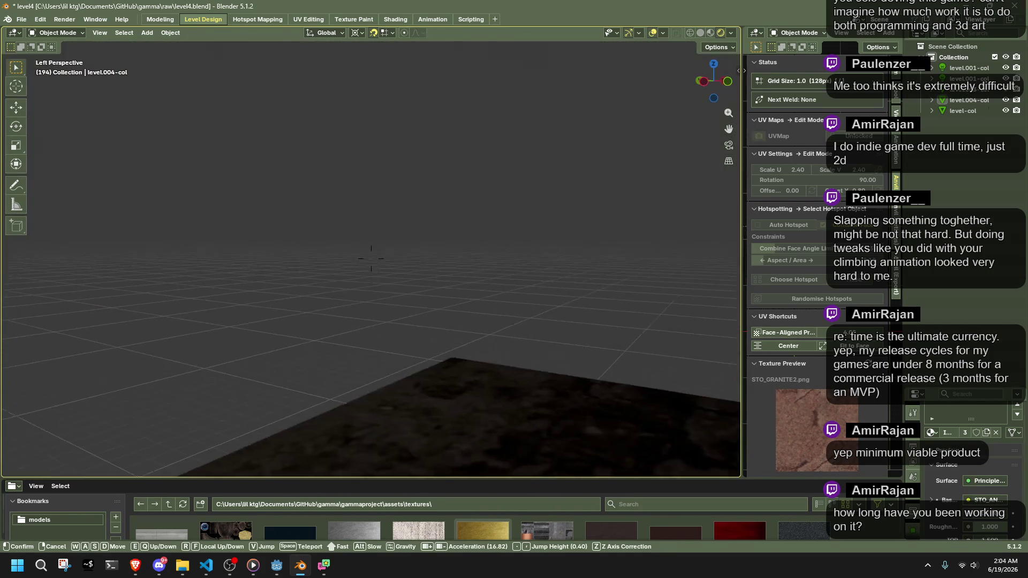
pyautogui.press('w')
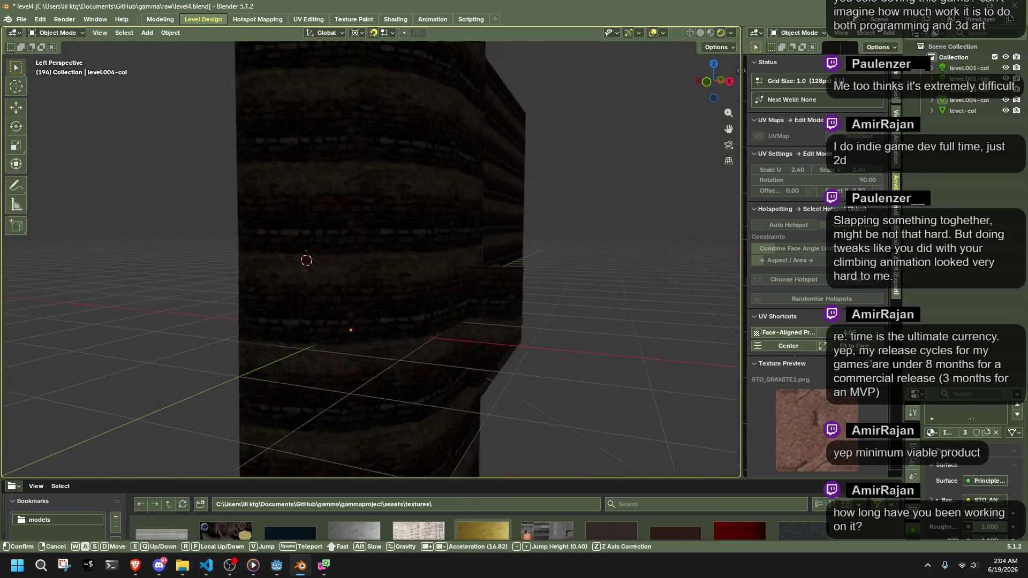
pyautogui.press('w')
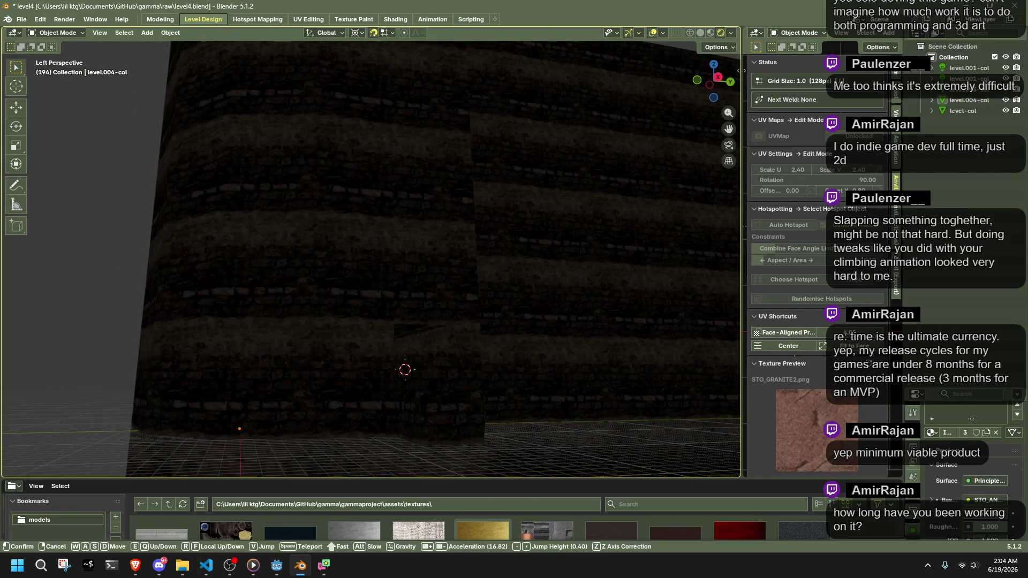
pyautogui.press('s')
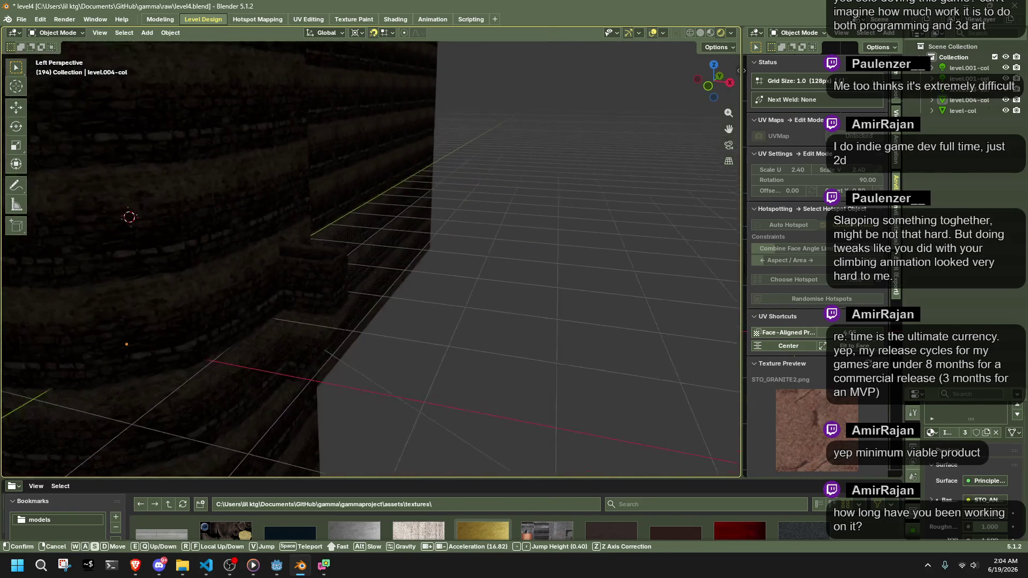
pyautogui.press('w')
pyautogui.press('s')
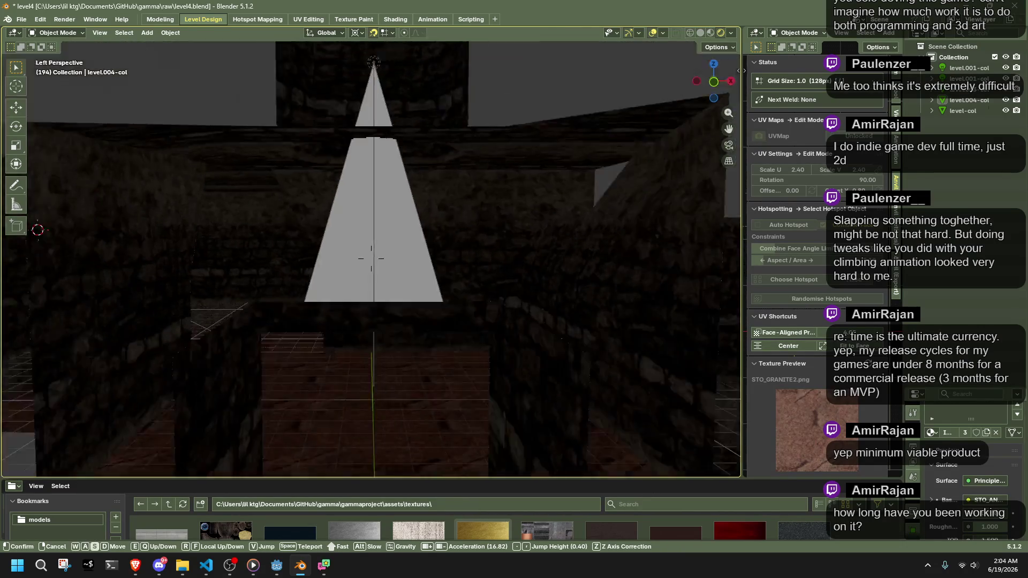
pyautogui.press('d')
pyautogui.press('a')
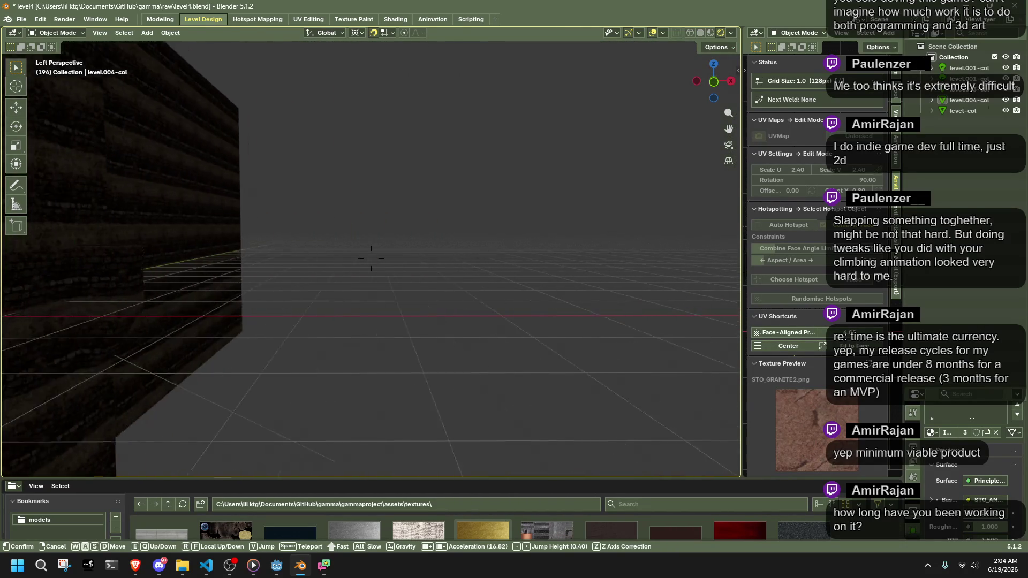
pyautogui.press('a')
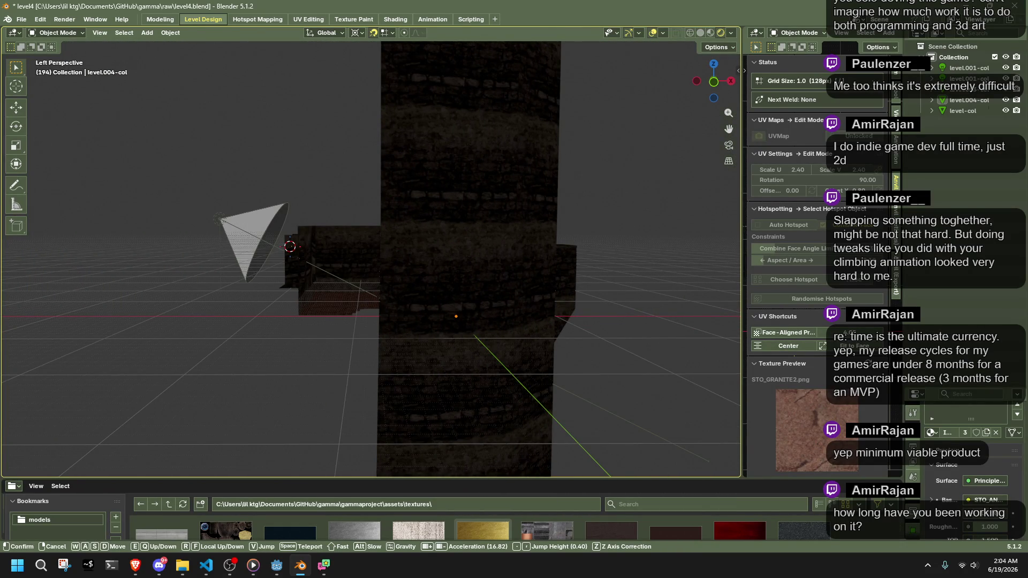
# Walk up to the grey cone, then pull far back to view the whole level and exit walk mode
pyautogui.press('w')
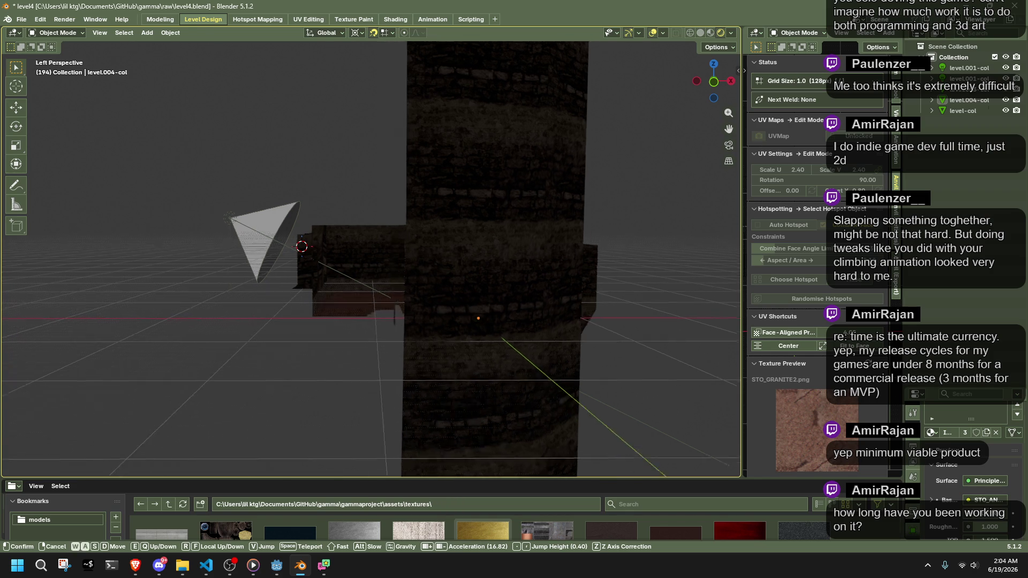
pyautogui.press('shift')
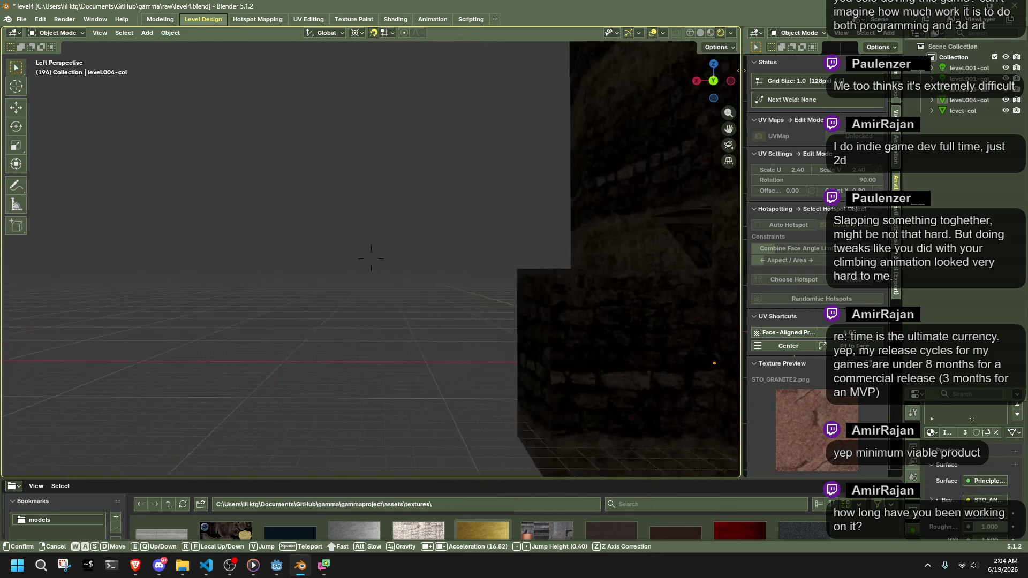
pyautogui.press('s')
pyautogui.press('s')
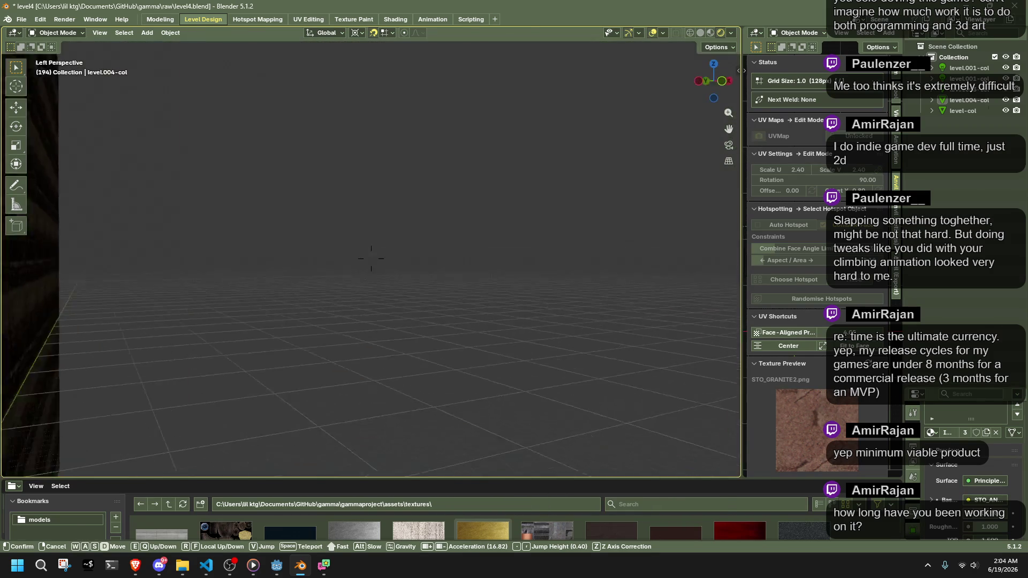
pyautogui.press('w')
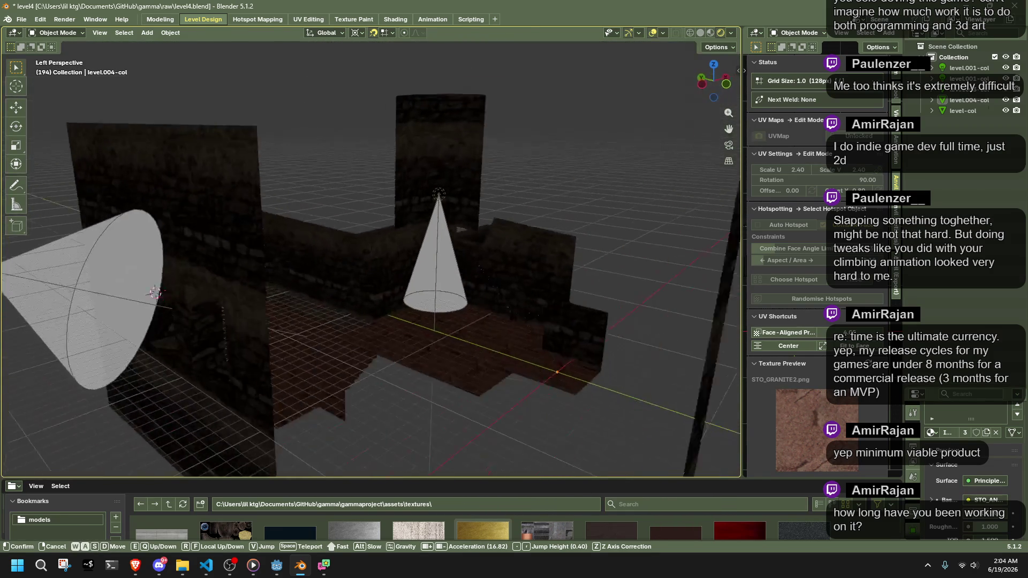
pyautogui.press('w')
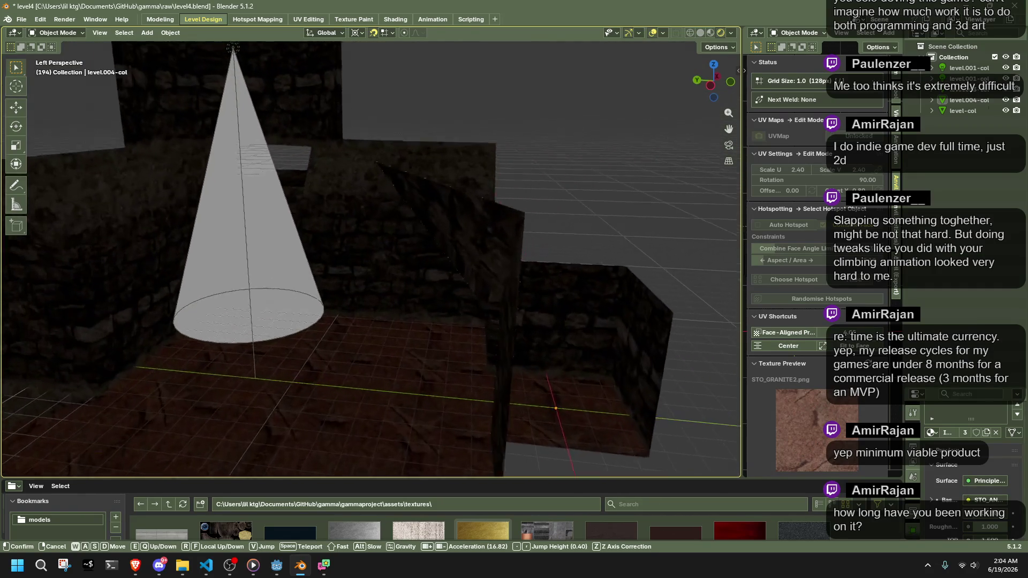
pyautogui.press('s')
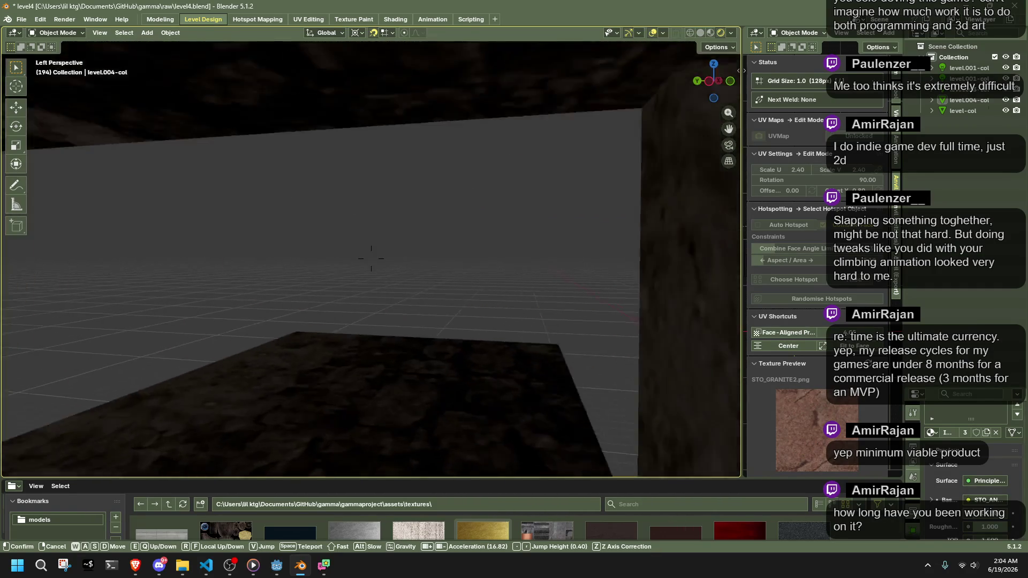
pyautogui.press('w')
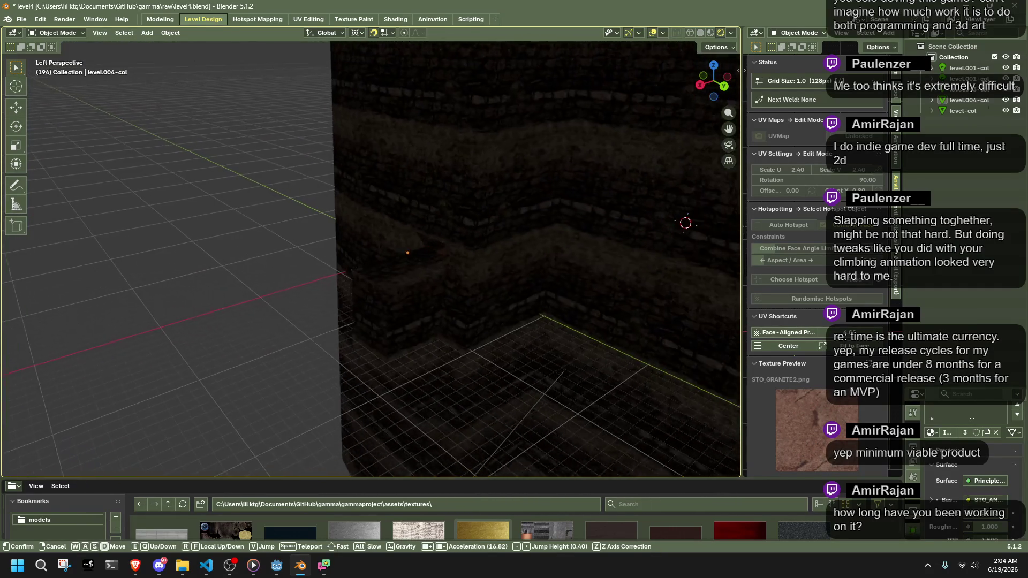
pyautogui.hotkey('shift', 's')
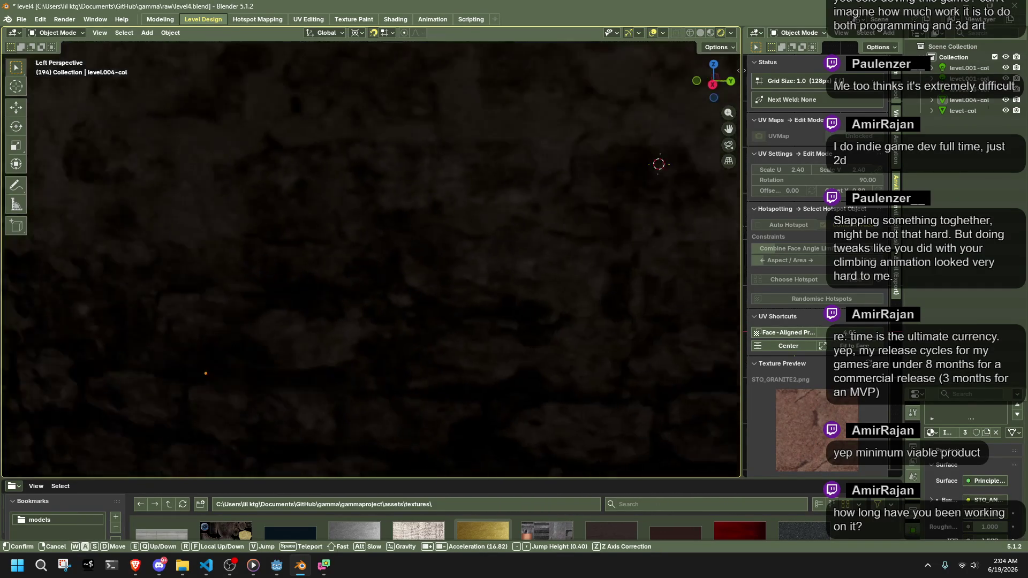
pyautogui.press('w')
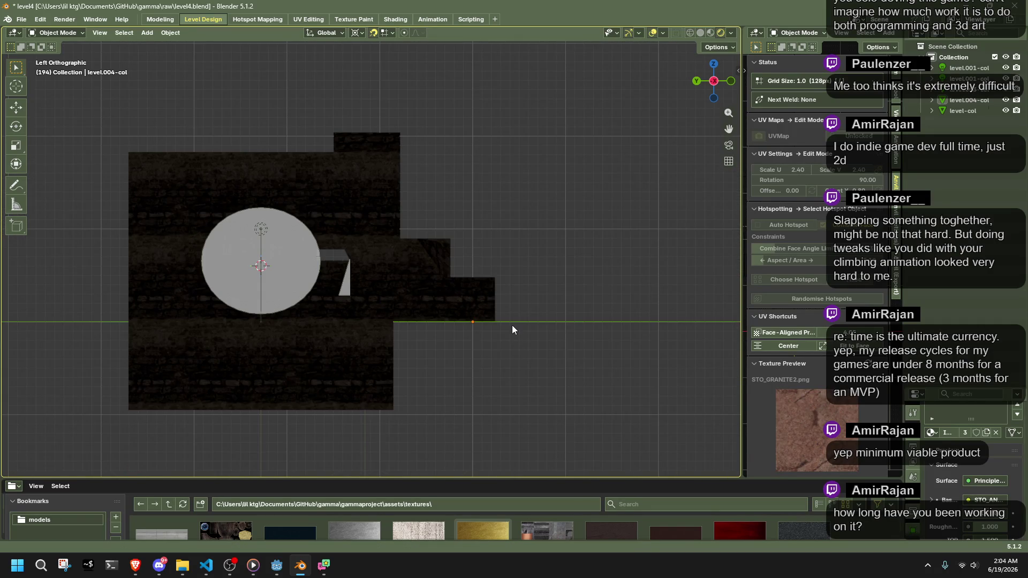
pyautogui.click(513, 329)
# Orbit and zoom in close to the grey cone inside the stone-walled tower room
pyautogui.moveTo(512, 329)
pyautogui.mouseDown()
pyautogui.moveTo(526, 329)
pyautogui.moveTo(348, 358)
pyautogui.moveTo(449, 381)
pyautogui.moveTo(478, 346)
pyautogui.moveTo(467, 333)
pyautogui.mouseUp()
pyautogui.scroll(5, 356, 319)
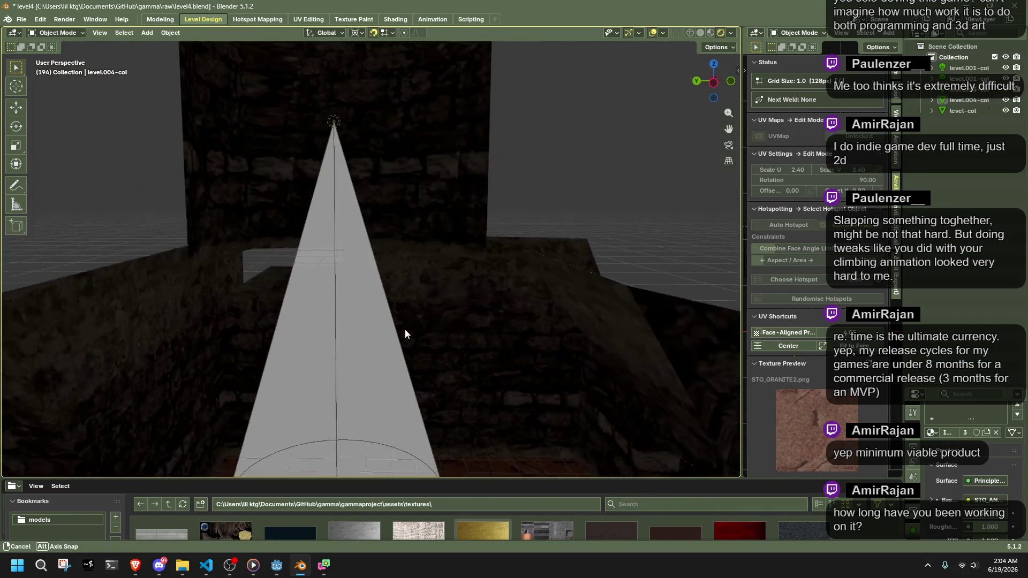
pyautogui.moveTo(405, 329); pyautogui.dragTo(420, 323)
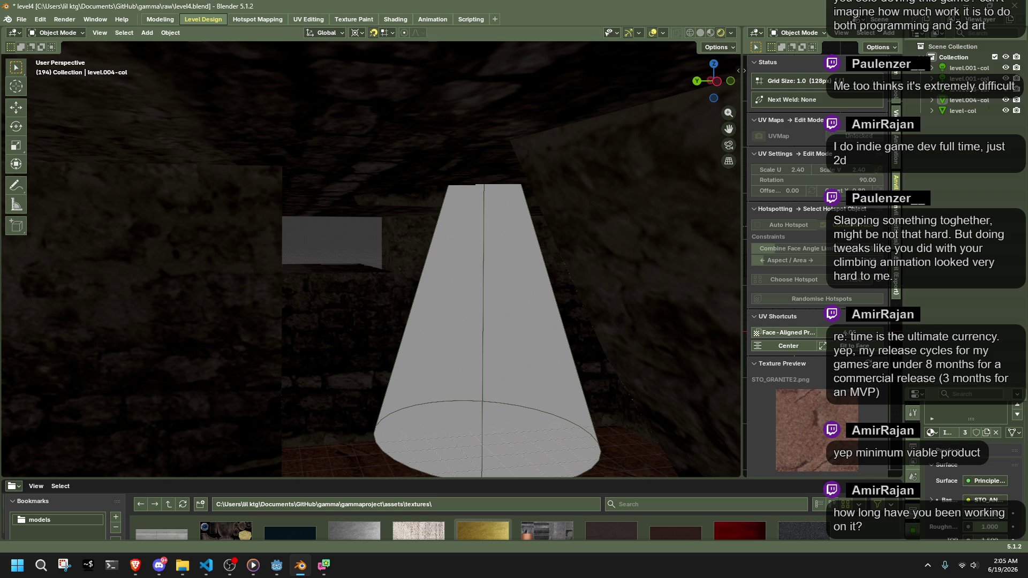
pyautogui.hotkey('alt', 'Tab')
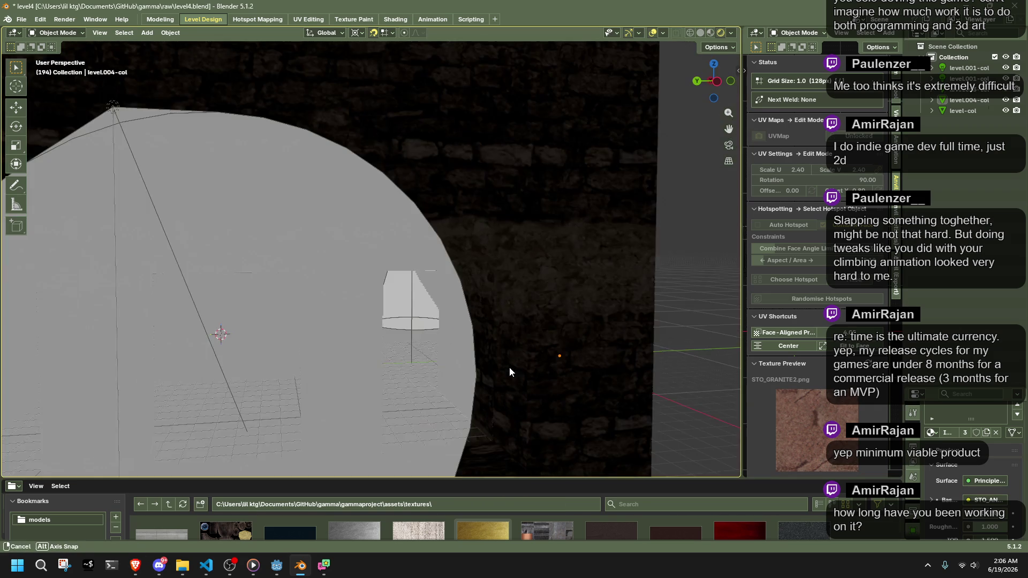
# Orbit around the tower wall and cone, select the level-col mesh, and return to VS Code
pyautogui.moveTo(509, 368)
pyautogui.mouseDown()
pyautogui.moveTo(556, 393)
pyautogui.moveTo(496, 407)
pyautogui.moveTo(558, 390)
pyautogui.mouseUp()
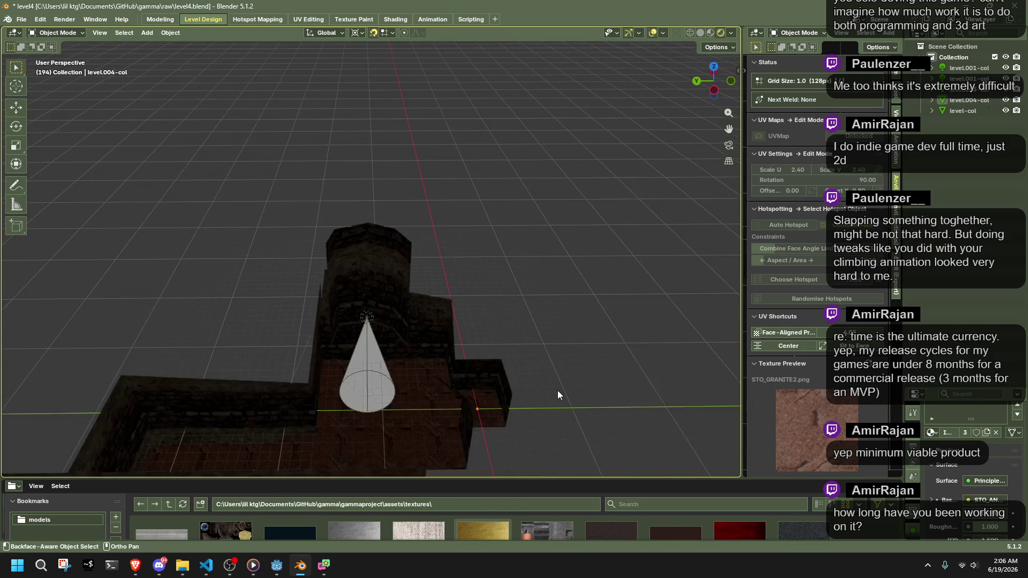
pyautogui.scroll(-2, 557, 395)
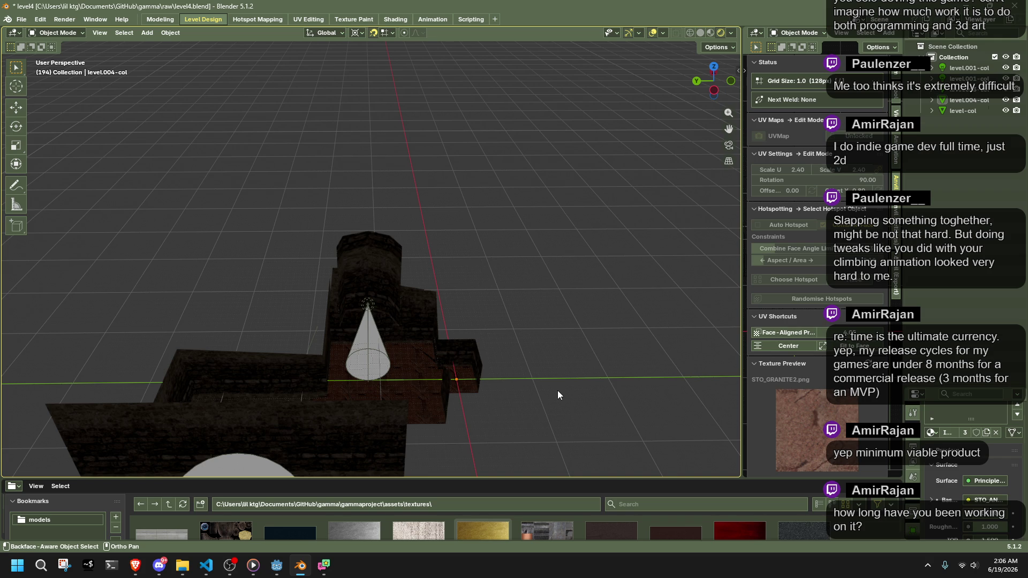
pyautogui.moveTo(461, 378)
pyautogui.mouseDown()
pyautogui.moveTo(579, 397)
pyautogui.moveTo(525, 386)
pyautogui.moveTo(452, 397)
pyautogui.mouseUp()
pyautogui.moveTo(640, 384)
pyautogui.mouseDown()
pyautogui.moveTo(436, 342)
pyautogui.moveTo(383, 348)
pyautogui.moveTo(471, 377)
pyautogui.moveTo(594, 349)
pyautogui.moveTo(596, 323)
pyautogui.moveTo(366, 294)
pyautogui.moveTo(571, 317)
pyautogui.moveTo(155, 526)
pyautogui.mouseUp()
pyautogui.click(561, 318)
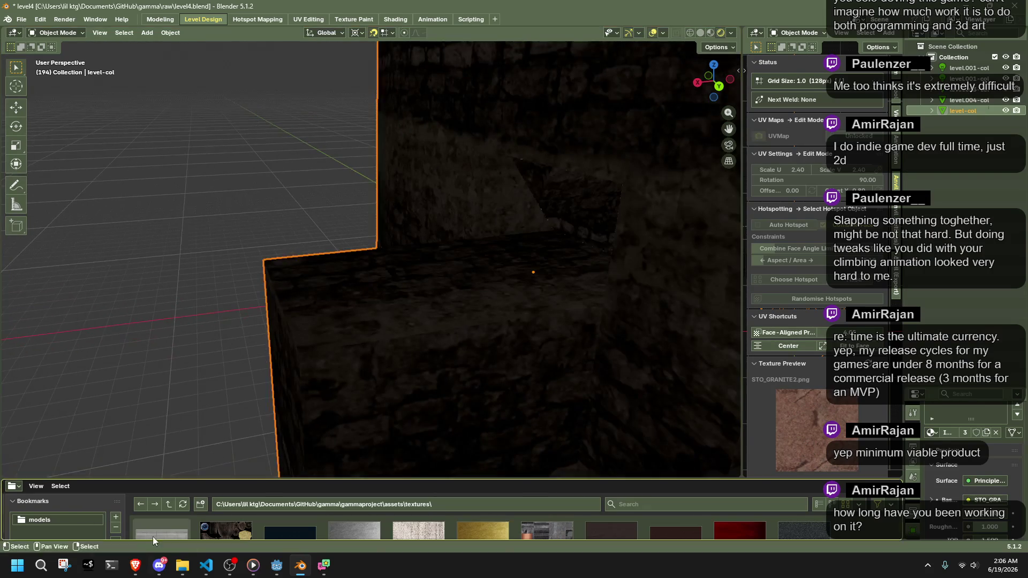
pyautogui.click(206, 566)
pyautogui.click(569, 228)
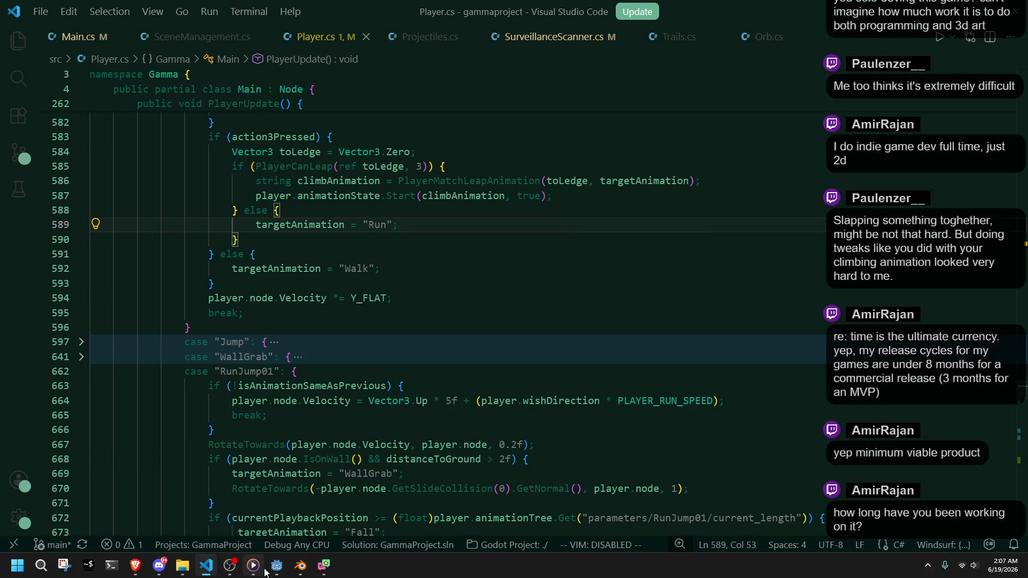
# Scroll Player.cs up to PlayerCameraInitialize, selecting offsetDistance on line 88 and landing on line 91
pyautogui.scroll(-11, 203, 350)
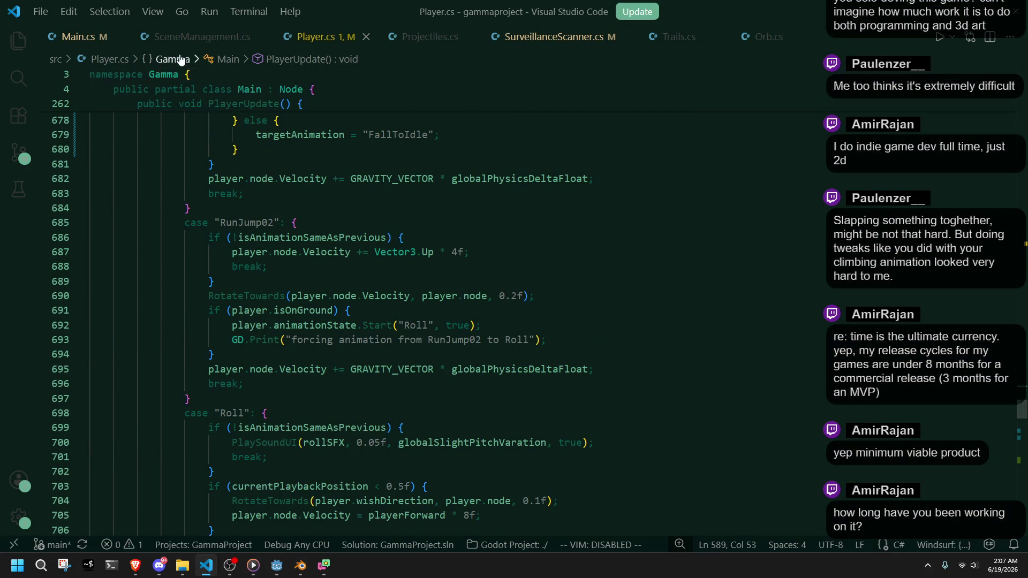
pyautogui.moveTo(1020, 410)
pyautogui.mouseDown()
pyautogui.moveTo(1020, 464)
pyautogui.moveTo(1015, 240)
pyautogui.moveTo(999, 237)
pyautogui.moveTo(991, 269)
pyautogui.moveTo(985, 226)
pyautogui.mouseUp()
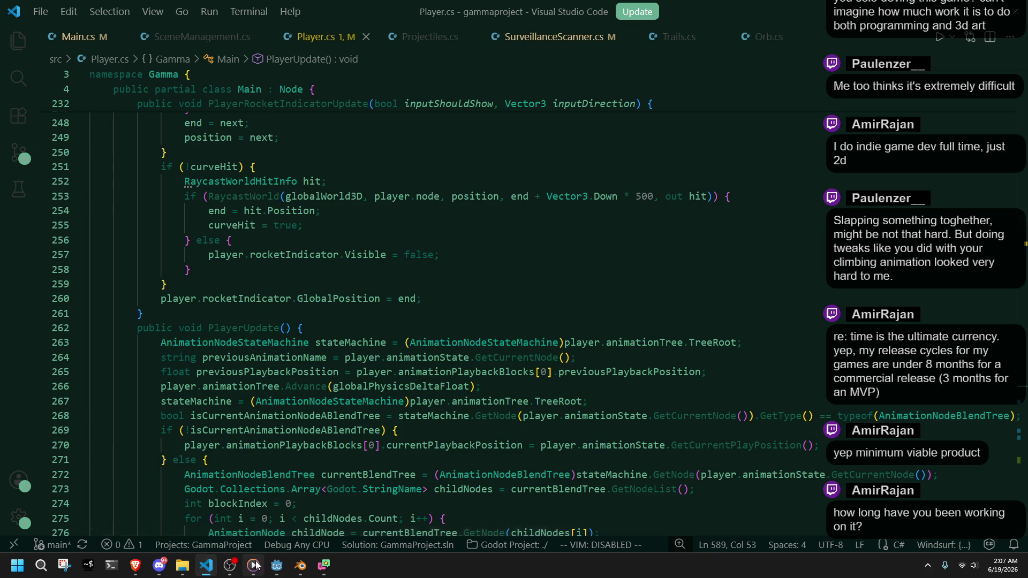
pyautogui.scroll(3, 281, 440)
pyautogui.scroll(4, 282, 441)
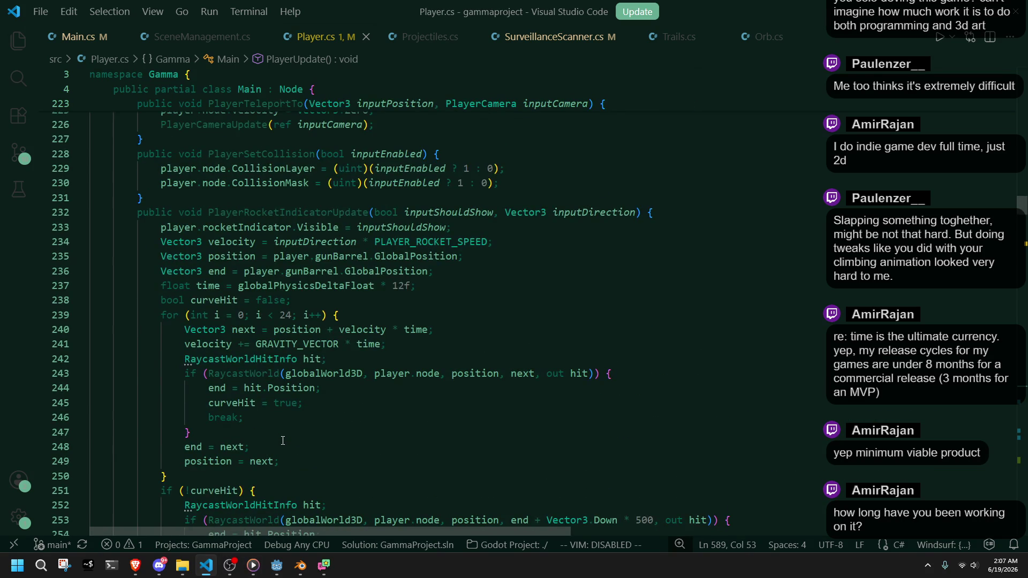
pyautogui.scroll(15, 283, 441)
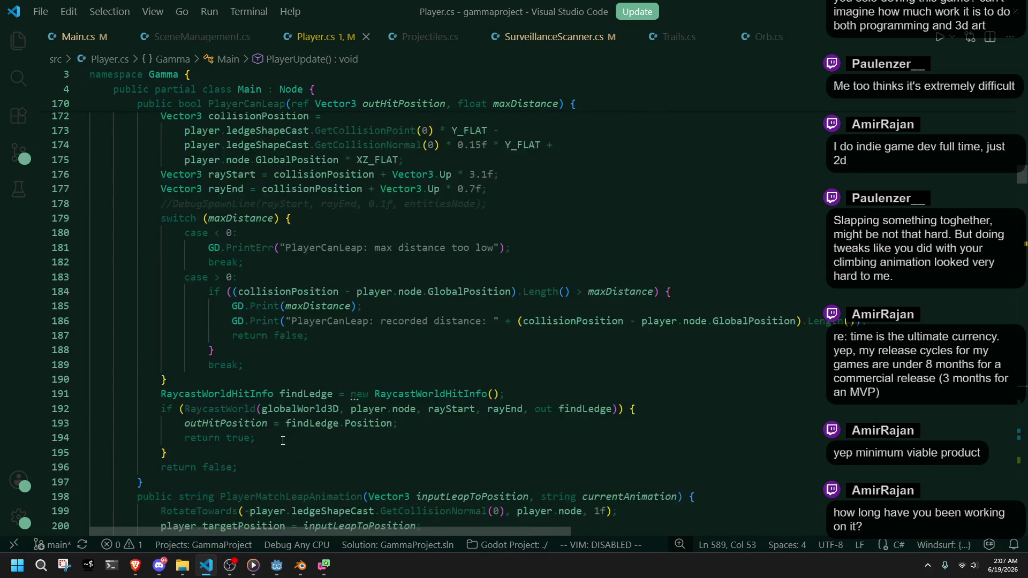
pyautogui.scroll(8, 283, 440)
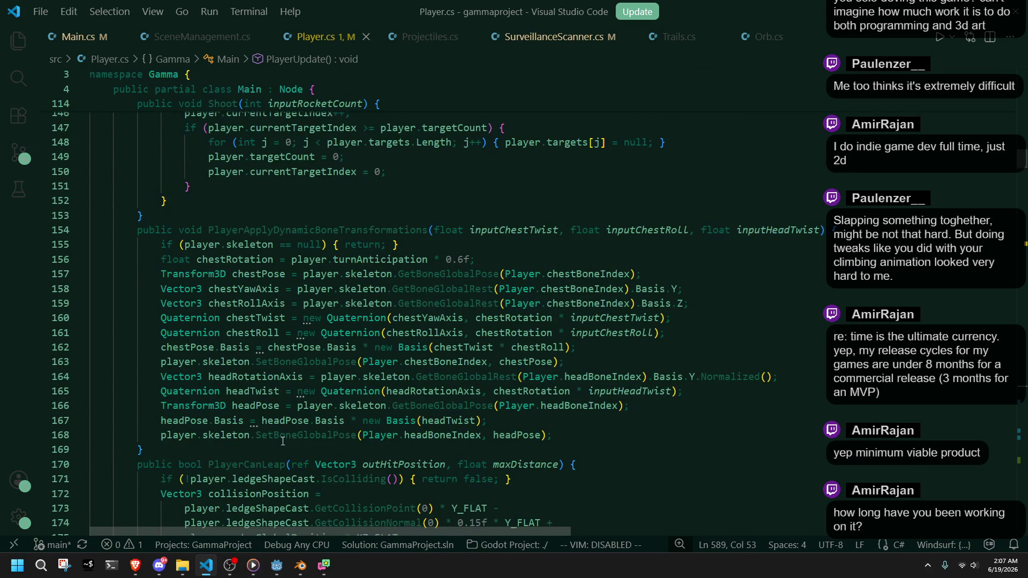
pyautogui.scroll(18, 283, 441)
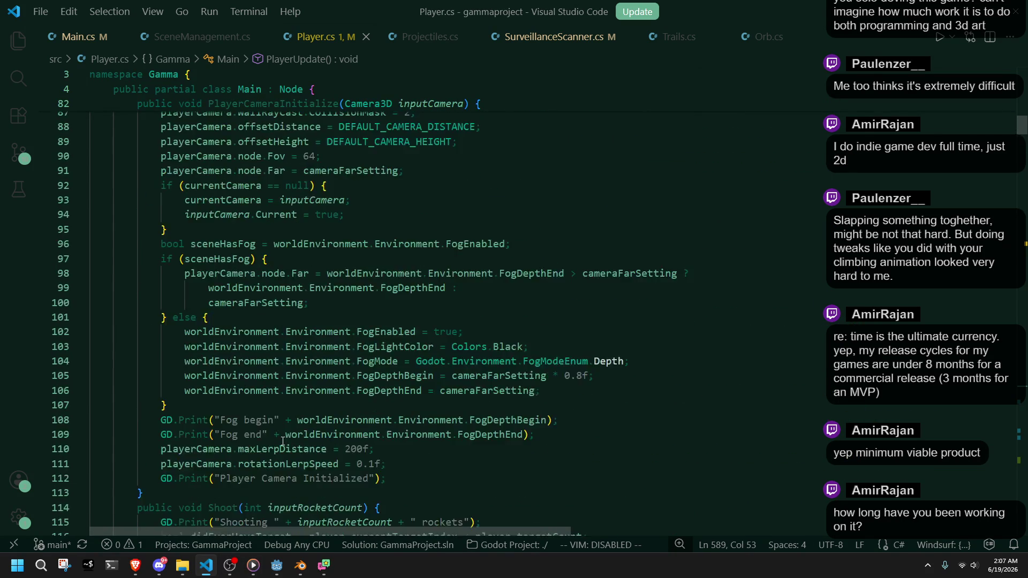
pyautogui.scroll(3, 283, 441)
pyautogui.scroll(-1, 283, 441)
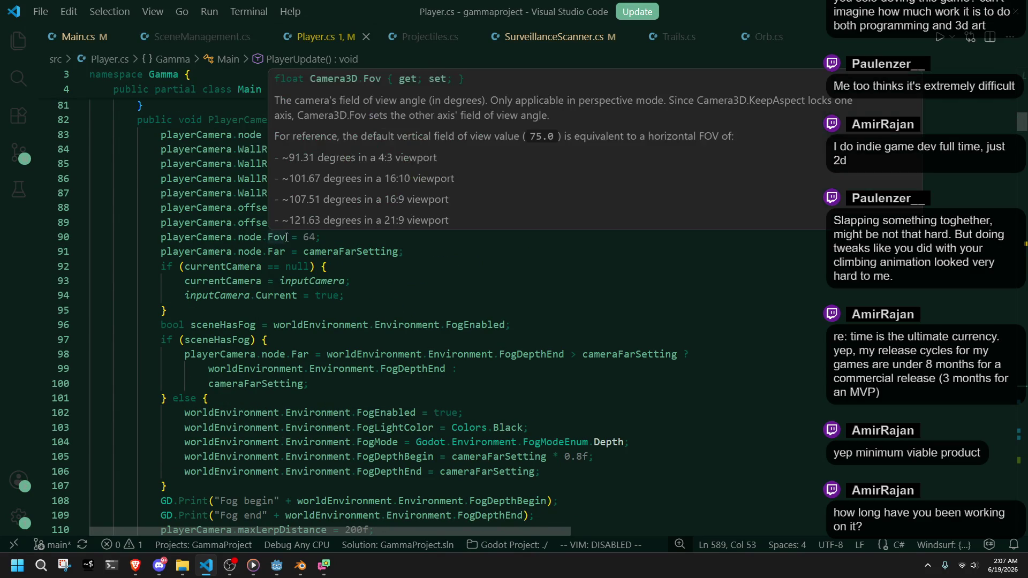
pyautogui.doubleClick(259, 209)
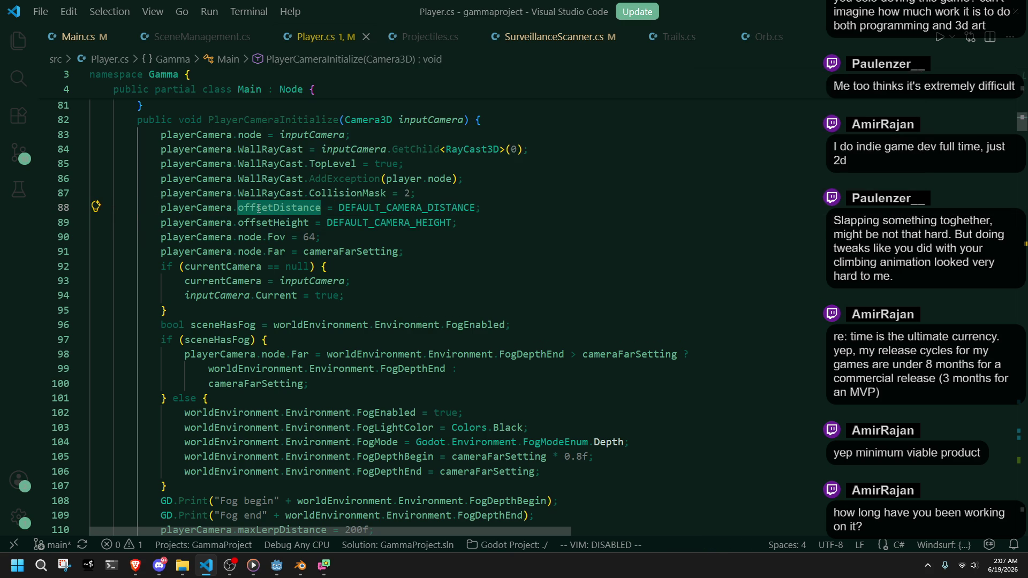
pyautogui.click(271, 194)
pyautogui.click(495, 251)
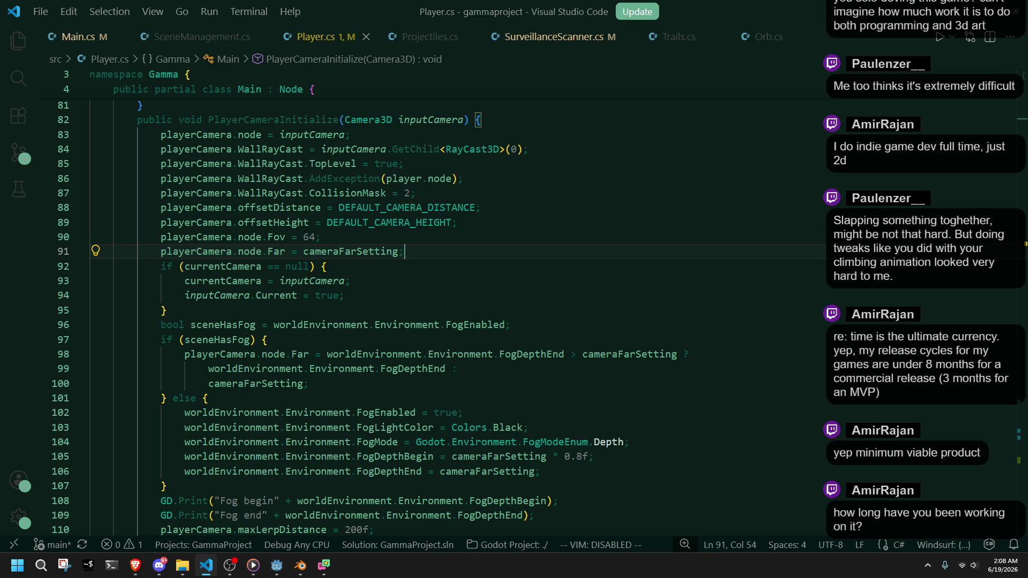
# Trace cameraFarSetting, sceneHasFog and inputCamera on lines 100, 96 and 94 of PlayerCameraInitialize
pyautogui.hotkey('alt', 'Tab')
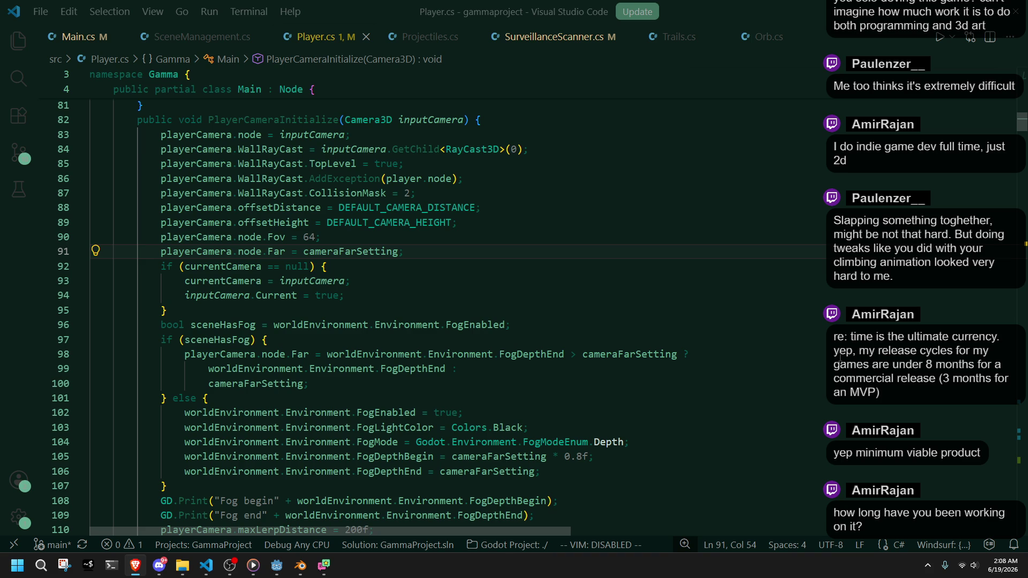
pyautogui.scroll(-3, 841, 358)
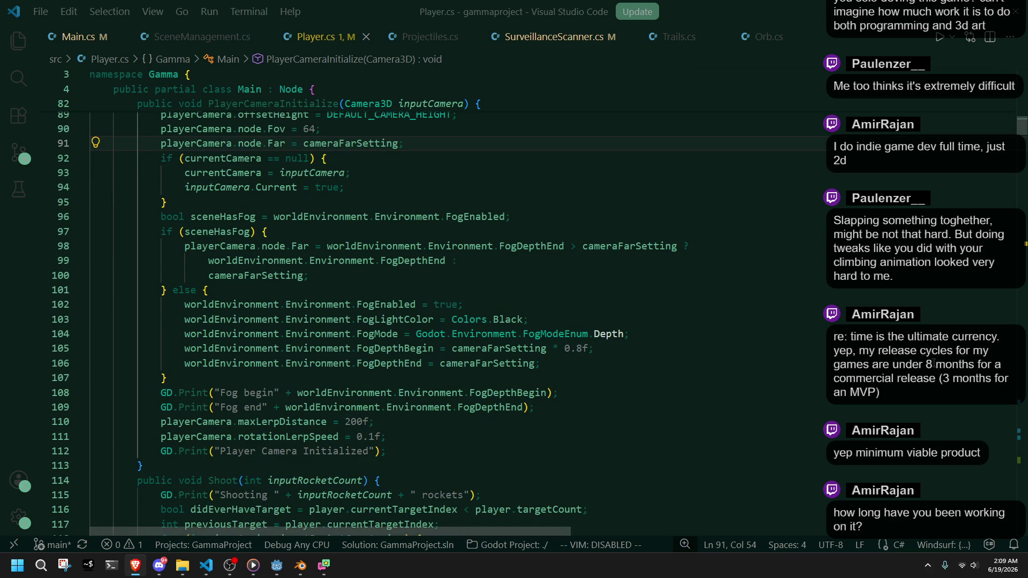
pyautogui.click(587, 455)
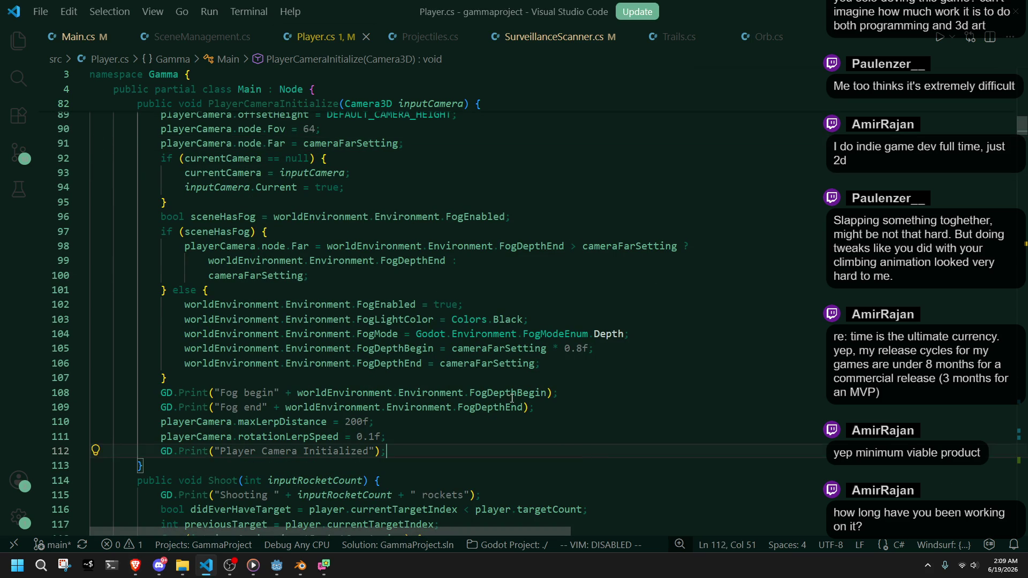
pyautogui.click(294, 278)
pyautogui.click(249, 216)
pyautogui.scroll(2, 249, 217)
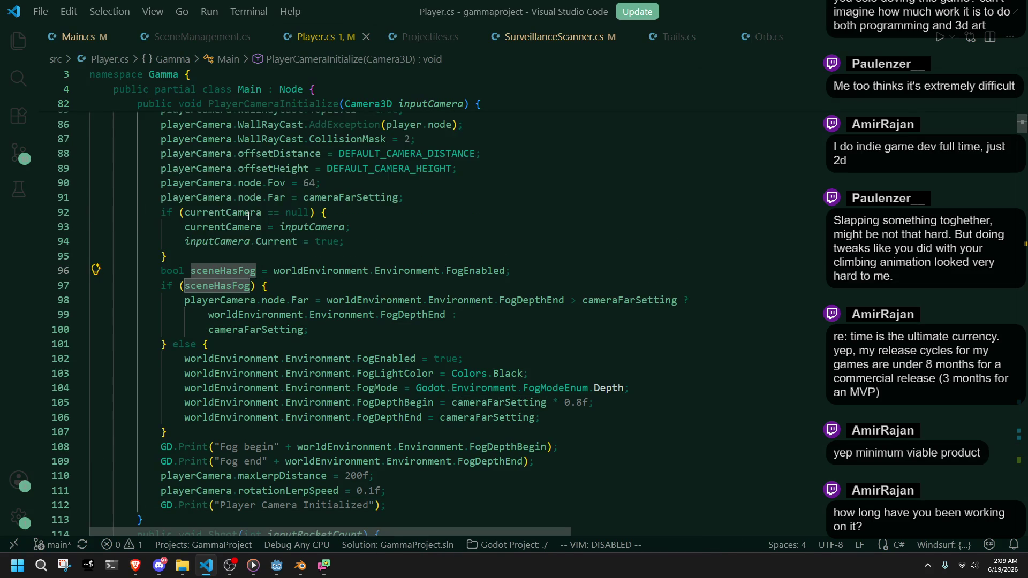
pyautogui.click(242, 244)
# Highlight the uses of node on line 91, then open the playtest-new scene in Godot
pyautogui.doubleClick(250, 197)
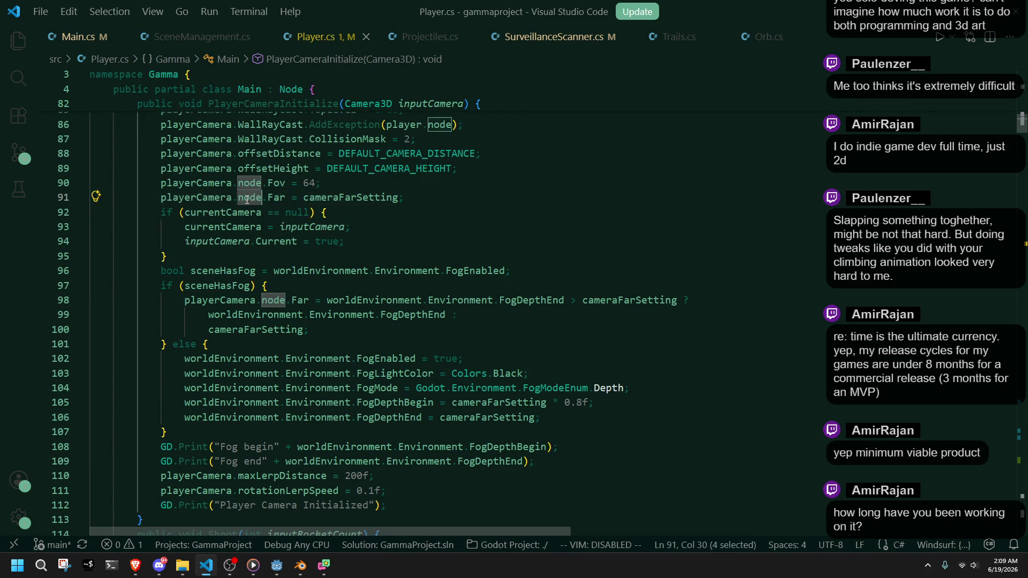
pyautogui.scroll(3, 247, 200)
pyautogui.scroll(-8, 247, 201)
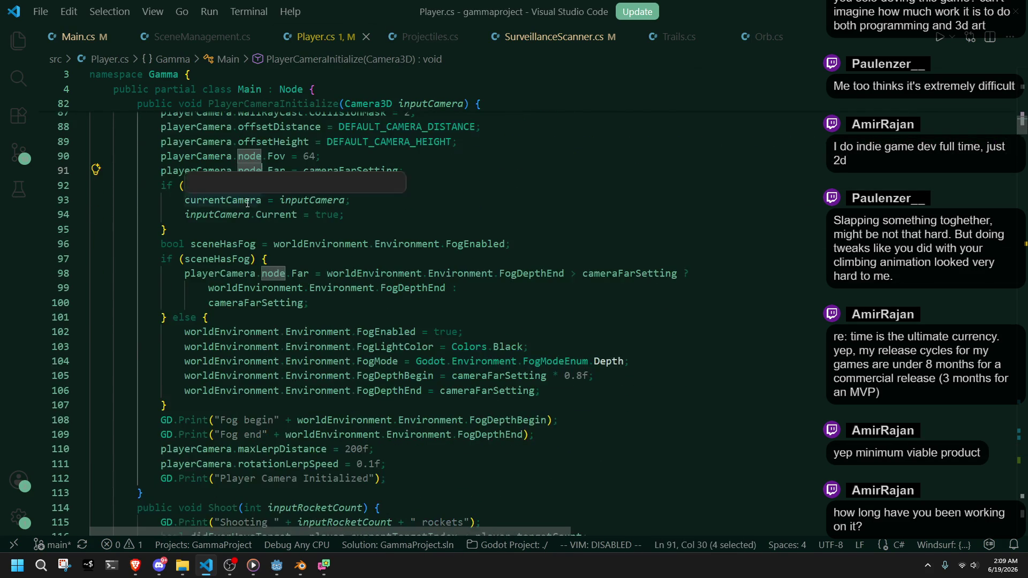
pyautogui.scroll(-3, 247, 203)
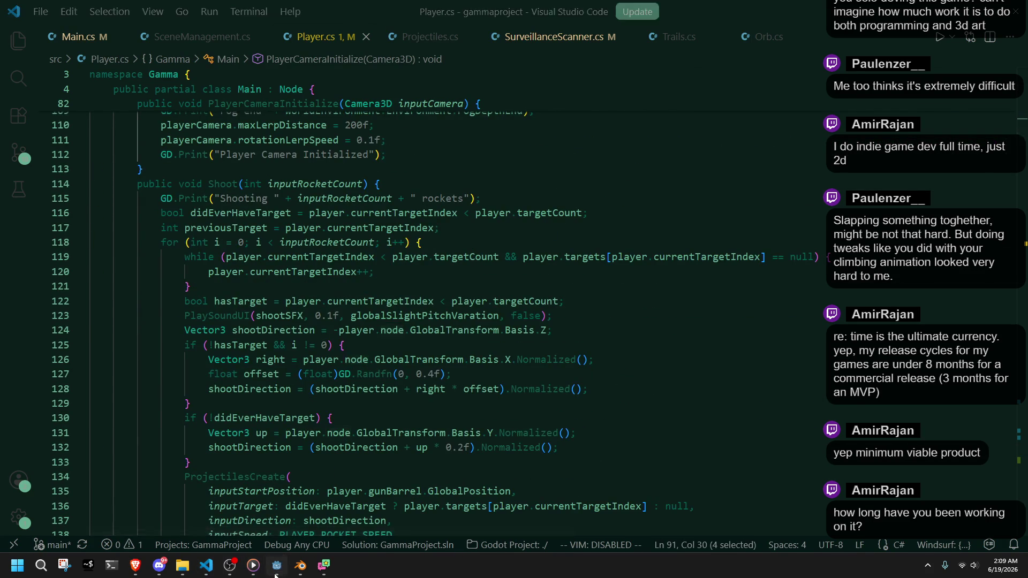
pyautogui.hotkey('alt', 'Tab')
pyautogui.click(180, 35)
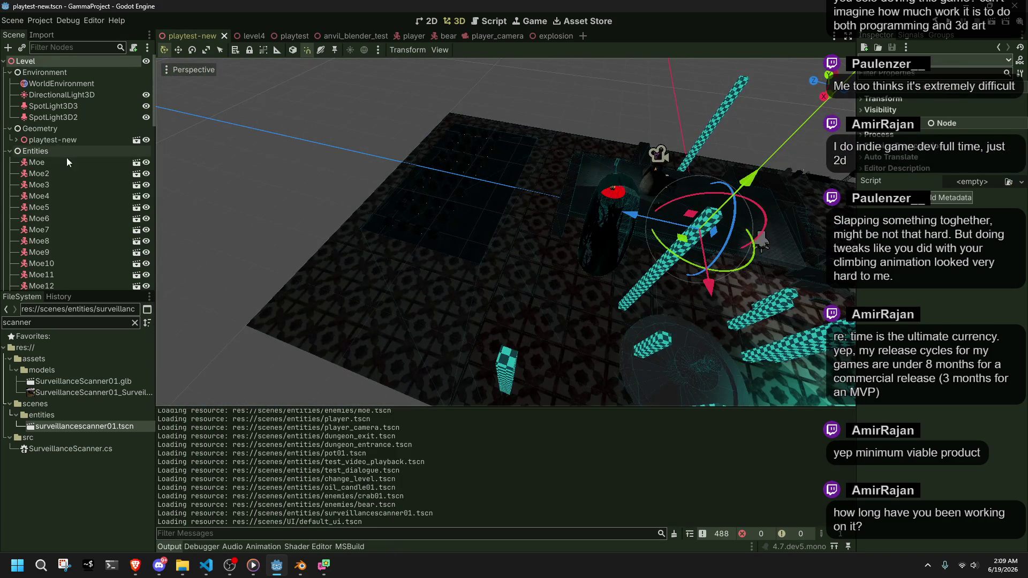
# Select the PlayerCamera node in playtest-new and frame it in the viewport
pyautogui.scroll(-3, 82, 231)
pyautogui.scroll(3, 82, 227)
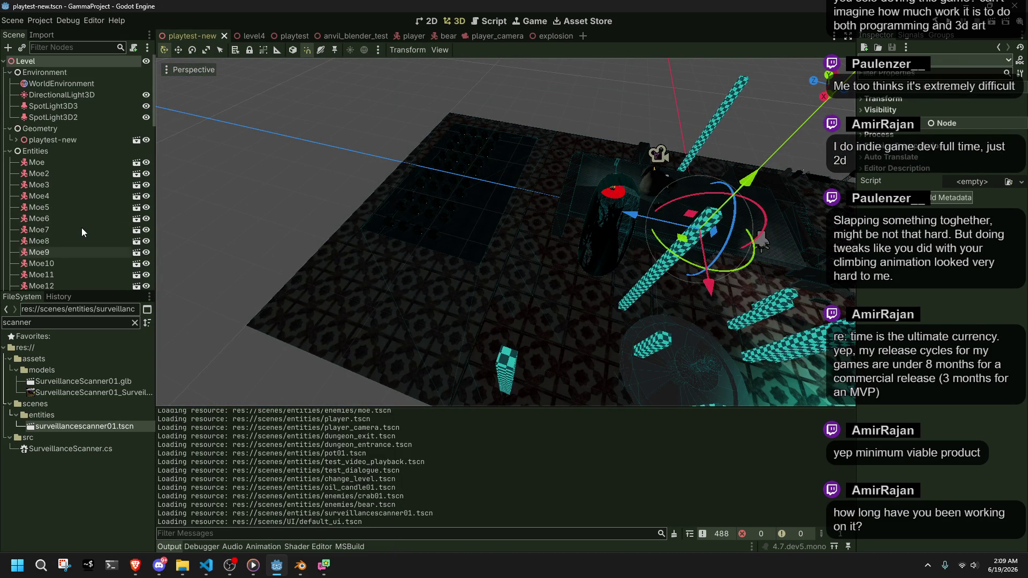
pyautogui.scroll(-10, 81, 153)
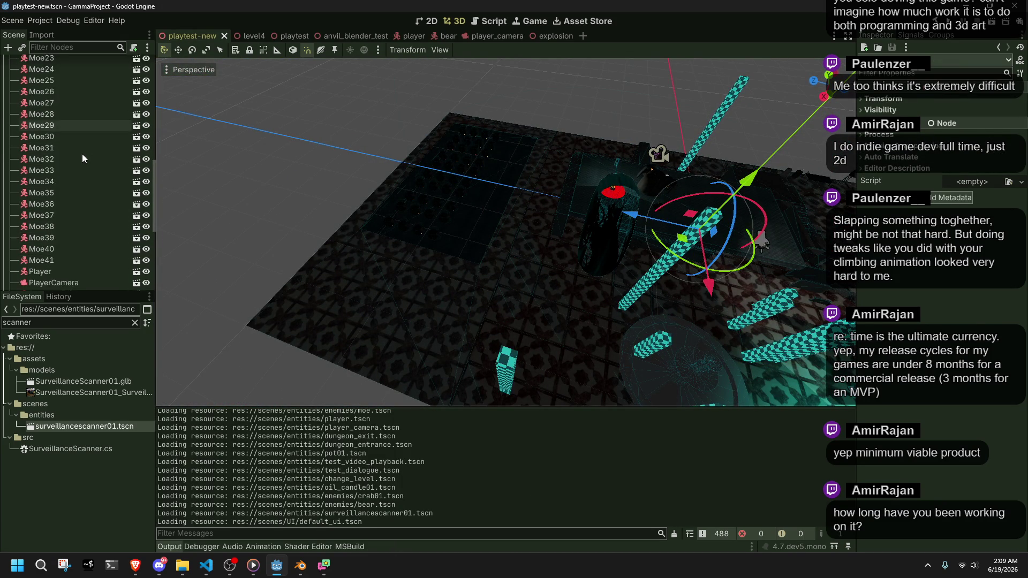
pyautogui.click(82, 195)
pyautogui.scroll(6, 550, 210)
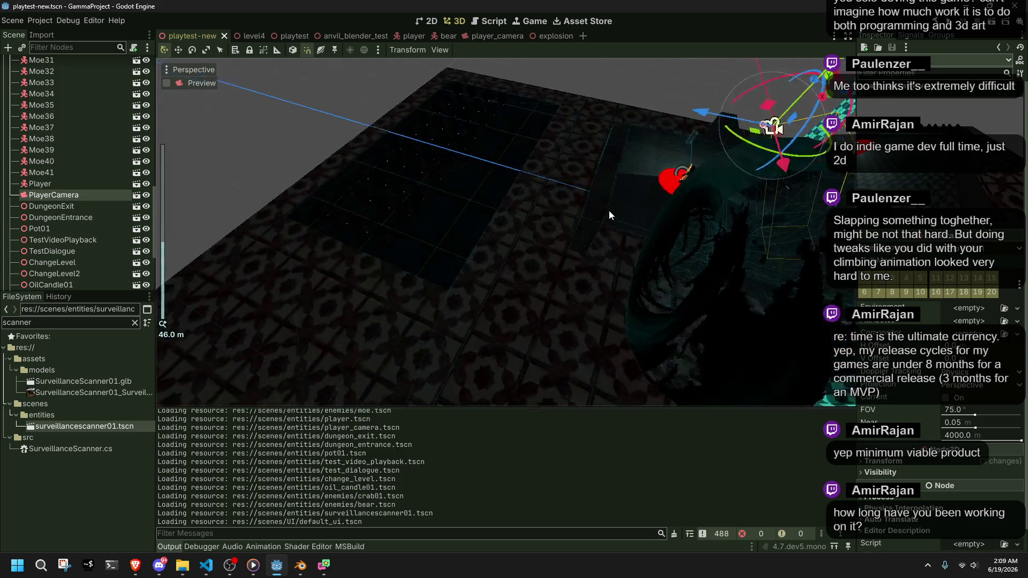
pyautogui.moveTo(453, 185)
pyautogui.mouseDown()
pyautogui.moveTo(525, 213)
pyautogui.moveTo(591, 287)
pyautogui.moveTo(635, 306)
pyautogui.moveTo(602, 311)
pyautogui.moveTo(321, 218)
pyautogui.moveTo(311, 136)
pyautogui.moveTo(482, 236)
pyautogui.moveTo(609, 288)
pyautogui.moveTo(430, 196)
pyautogui.moveTo(429, 177)
pyautogui.moveTo(597, 198)
pyautogui.moveTo(609, 165)
pyautogui.moveTo(571, 159)
pyautogui.moveTo(512, 178)
pyautogui.moveTo(407, 180)
pyautogui.moveTo(422, 153)
pyautogui.moveTo(494, 146)
pyautogui.moveTo(507, 134)
pyautogui.moveTo(600, 163)
pyautogui.mouseUp()
pyautogui.click(53, 185)
pyautogui.click(57, 194)
pyautogui.press('f')
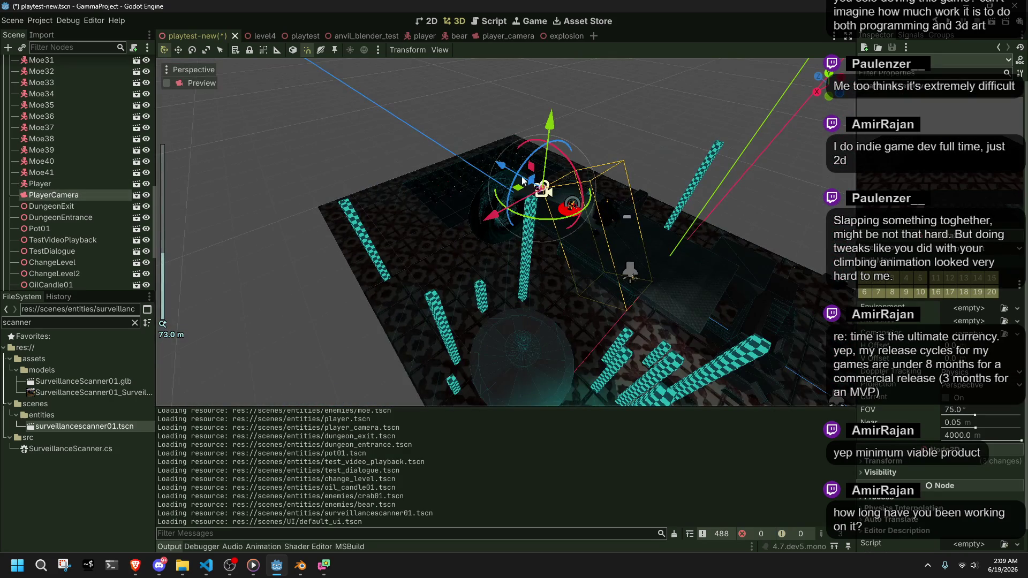
# Move the PlayerCamera to a new position, shifting it to the left via its plane handle
pyautogui.press('g')
pyautogui.click(648, 280)
pyautogui.moveTo(658, 321); pyautogui.dragTo(655, 328)
pyautogui.scroll(5, 509, 273)
pyautogui.moveTo(618, 258)
pyautogui.mouseDown()
pyautogui.moveTo(469, 330)
pyautogui.moveTo(613, 278)
pyautogui.moveTo(689, 276)
pyautogui.moveTo(569, 270)
pyautogui.moveTo(600, 257)
pyautogui.mouseUp()
pyautogui.moveTo(716, 74); pyautogui.dragTo(712, 78)
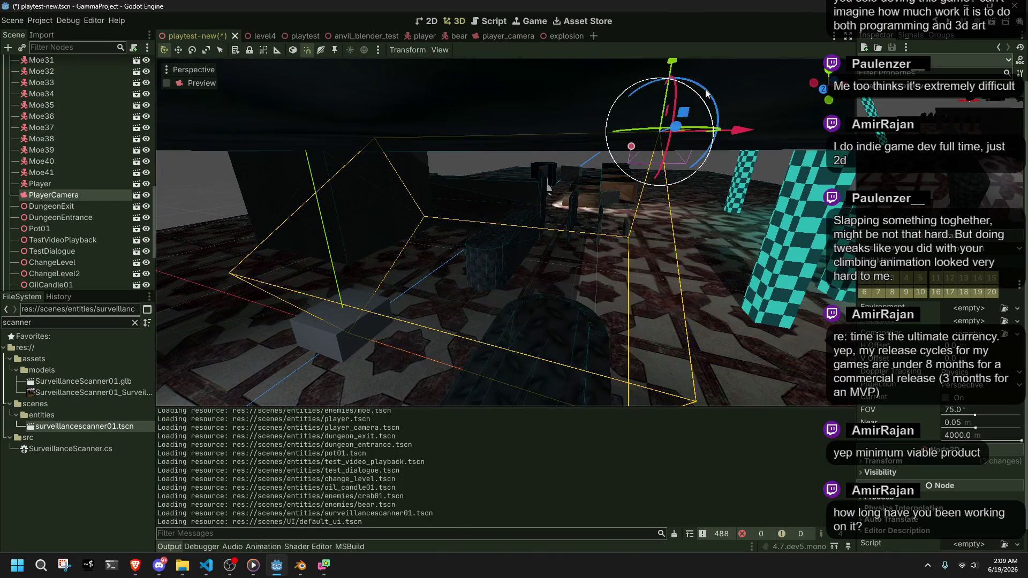
pyautogui.moveTo(640, 143)
pyautogui.mouseDown()
pyautogui.moveTo(548, 145)
pyautogui.moveTo(428, 172)
pyautogui.moveTo(348, 236)
pyautogui.moveTo(310, 289)
pyautogui.moveTo(438, 240)
pyautogui.moveTo(481, 242)
pyautogui.moveTo(419, 209)
pyautogui.mouseUp()
# Save playtest-new.tscn, open the player_camera scene and select its RayCast3D child
pyautogui.hotkey('ctrl', 's')
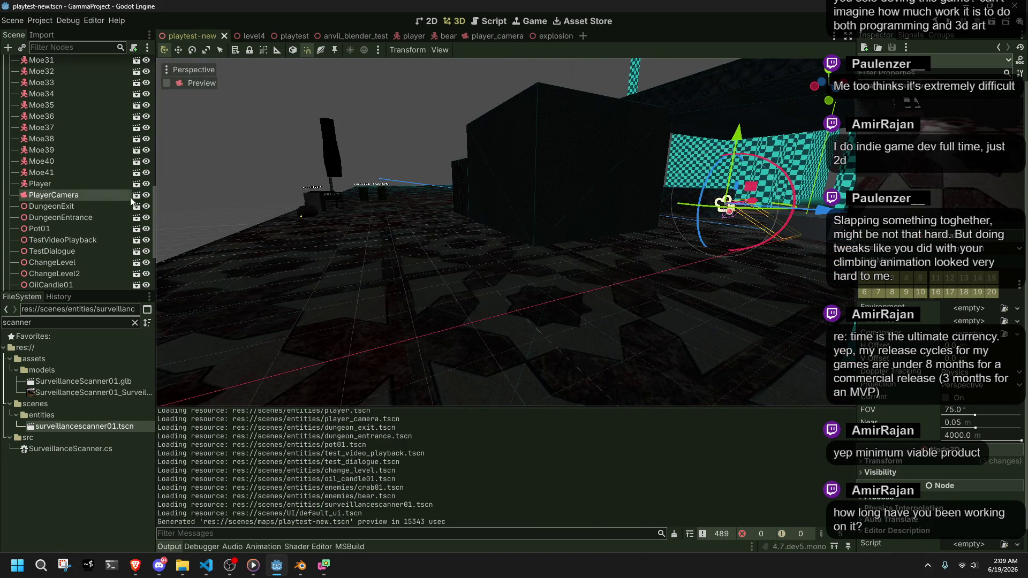
pyautogui.click(135, 195)
pyautogui.click(51, 73)
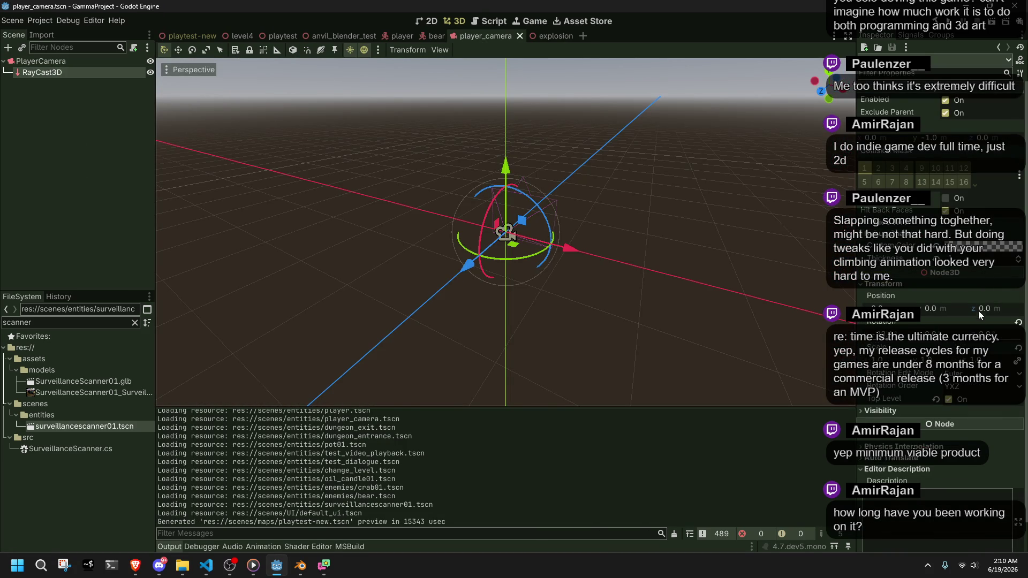
# Uncheck Top Level on the RayCast3D, then bring up Player.cs in VS Code
pyautogui.click(951, 400)
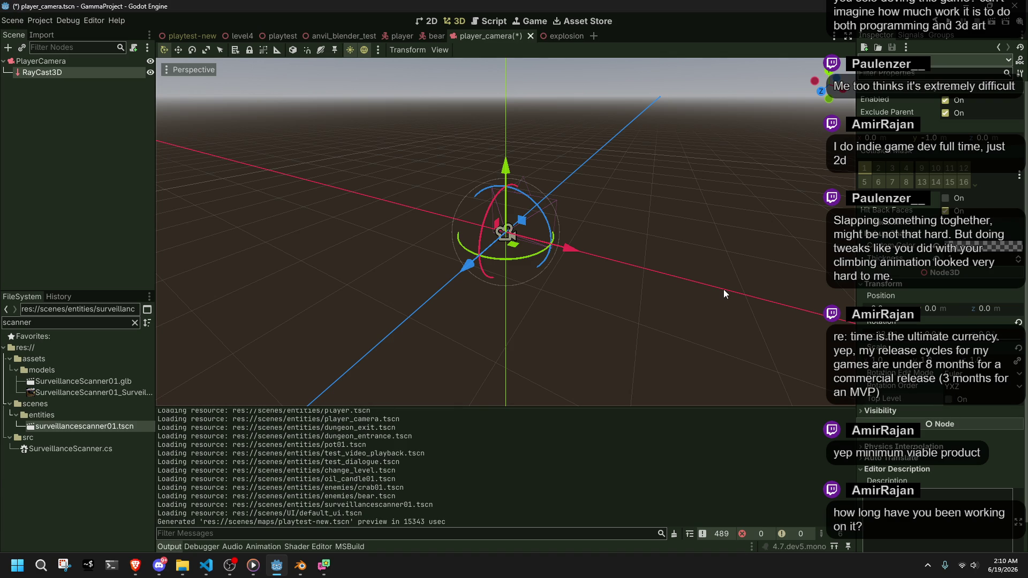
pyautogui.click(211, 572)
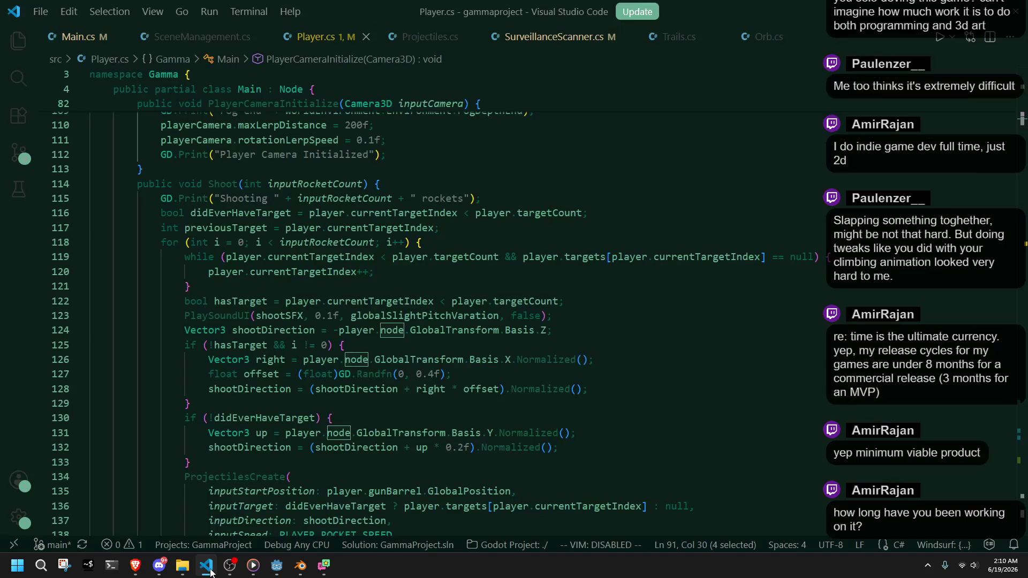
# Highlight WallRayCast uses in PlayerCameraInitialize (TopLevel true, CollisionMask 2), then return to Godot
pyautogui.scroll(6, 454, 308)
pyautogui.scroll(6, 455, 308)
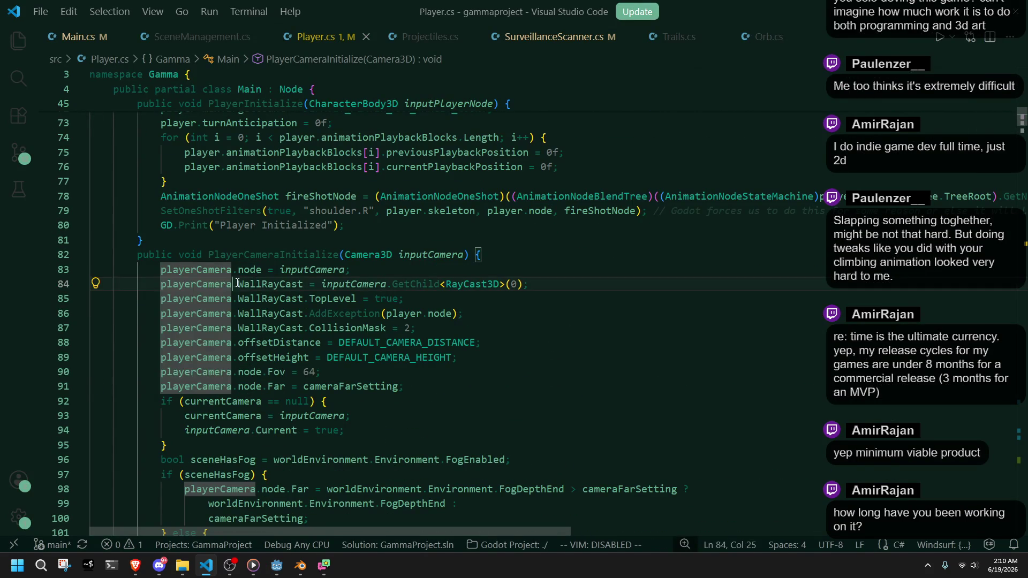
pyautogui.doubleClick(261, 286)
pyautogui.click(563, 334)
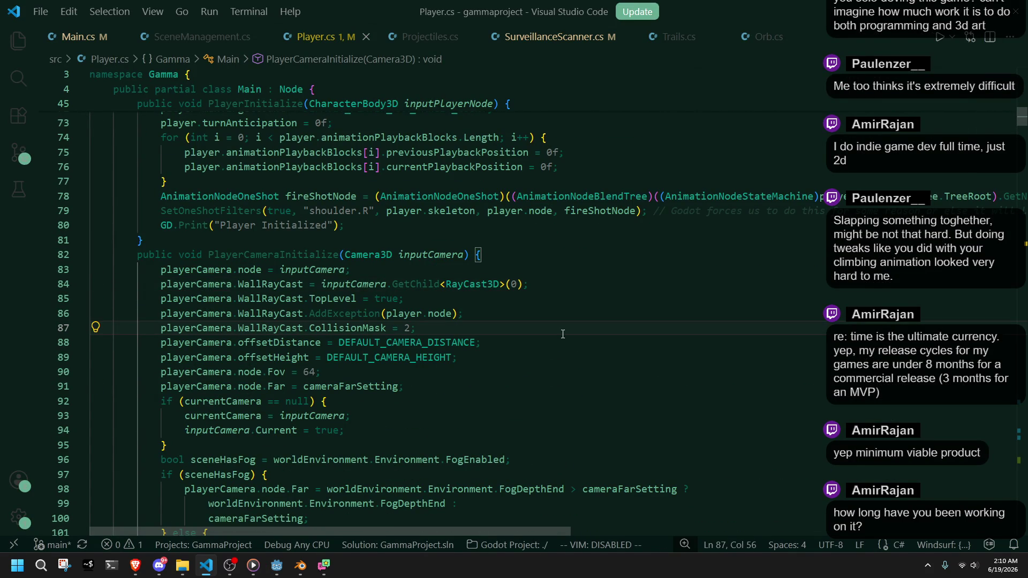
pyautogui.hotkey('alt', 'Tab')
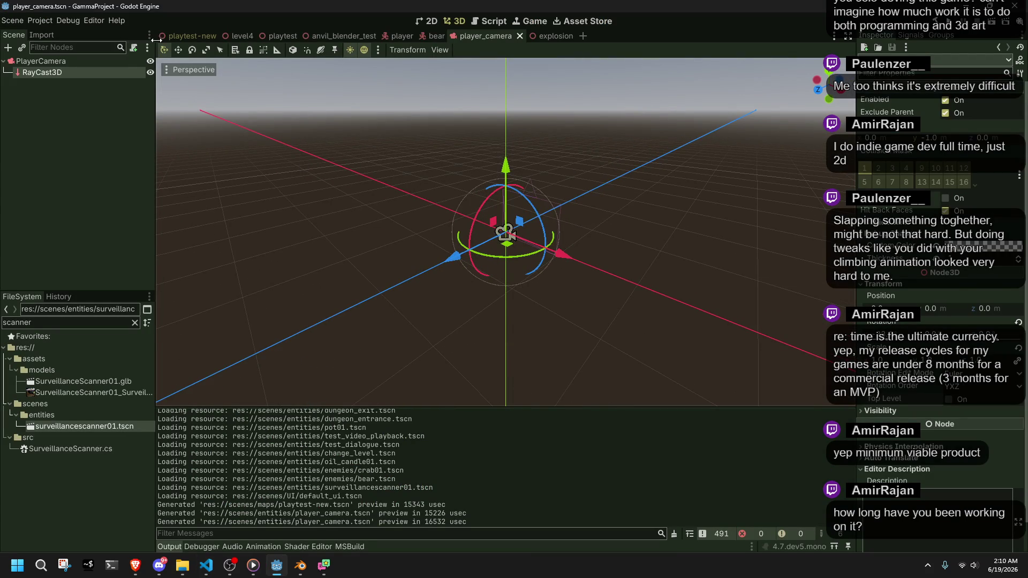
# In playtest-new, rotate the PlayerCamera to a new heading and focus the view on it
pyautogui.click(169, 37)
pyautogui.moveTo(657, 284)
pyautogui.mouseDown()
pyautogui.moveTo(712, 334)
pyautogui.moveTo(695, 370)
pyautogui.moveTo(387, 326)
pyautogui.moveTo(547, 355)
pyautogui.moveTo(482, 305)
pyautogui.moveTo(231, 405)
pyautogui.moveTo(252, 225)
pyautogui.moveTo(579, 229)
pyautogui.moveTo(548, 256)
pyautogui.moveTo(265, 332)
pyautogui.moveTo(275, 313)
pyautogui.moveTo(169, 169)
pyautogui.mouseUp()
pyautogui.moveTo(210, 303)
pyautogui.mouseDown()
pyautogui.moveTo(265, 256)
pyautogui.moveTo(225, 232)
pyautogui.moveTo(180, 227)
pyautogui.moveTo(161, 252)
pyautogui.moveTo(146, 247)
pyautogui.mouseUp()
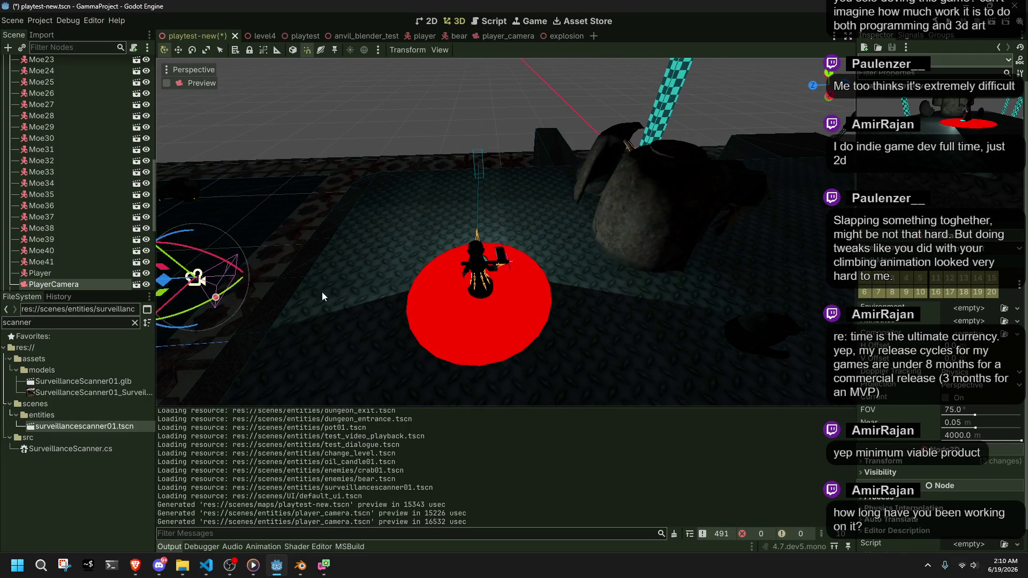
pyautogui.press('f')
# Slide the camera along its blue axis and raise it onto the red disc beside the player
pyautogui.moveTo(436, 347)
pyautogui.mouseDown()
pyautogui.moveTo(600, 351)
pyautogui.moveTo(595, 342)
pyautogui.moveTo(538, 345)
pyautogui.mouseUp()
pyautogui.press('f')
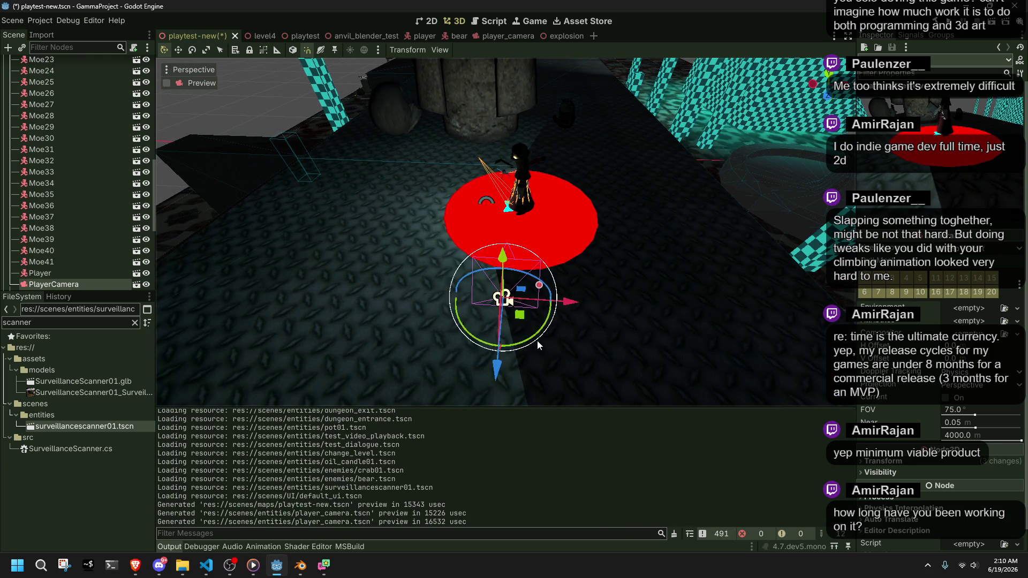
pyautogui.moveTo(506, 256); pyautogui.dragTo(493, 82)
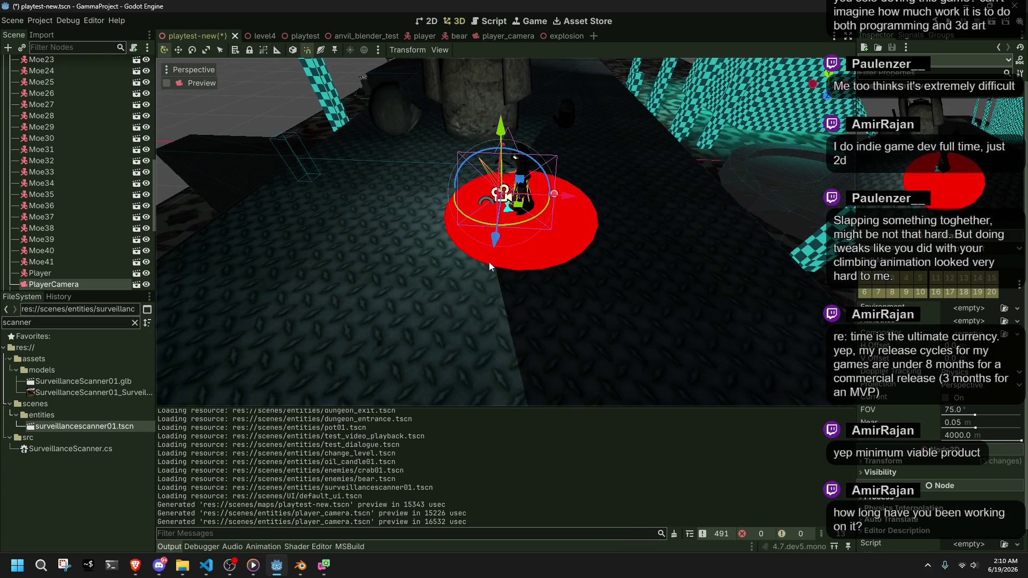
pyautogui.click(206, 565)
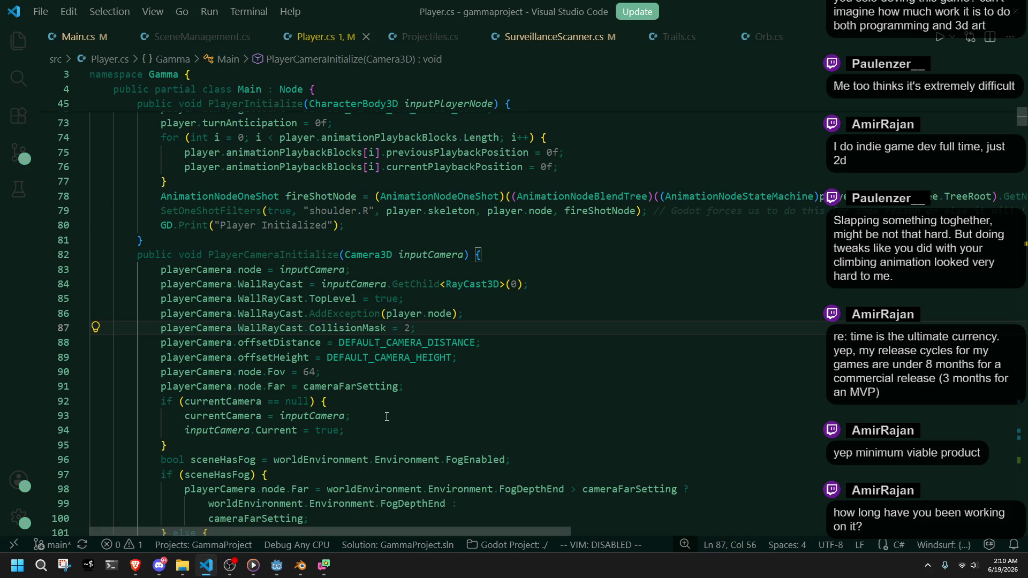
# Inspect the node field on line 83 and the WallRayCast uses
pyautogui.click(256, 270)
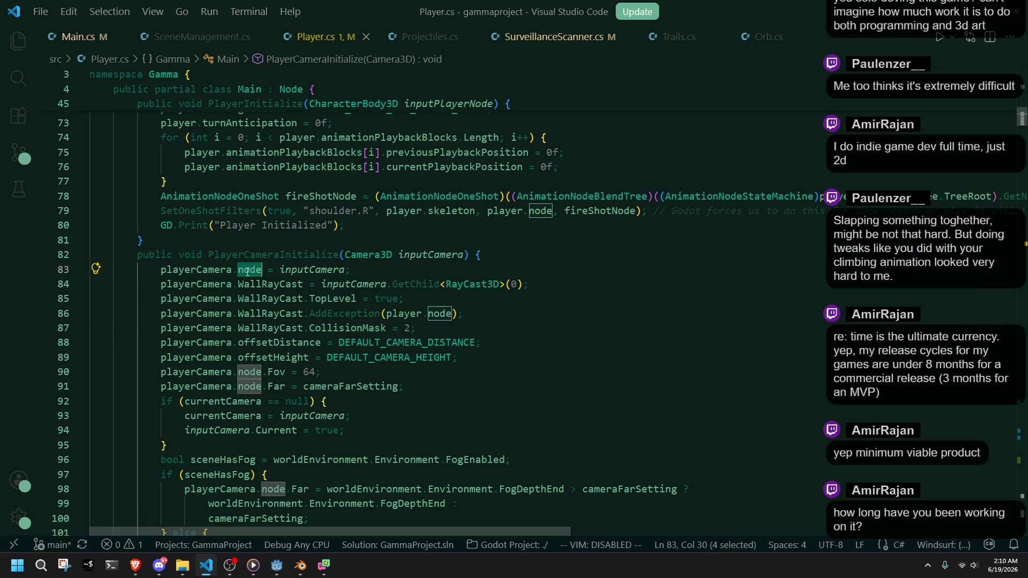
pyautogui.click(265, 284)
pyautogui.scroll(-10, 336, 380)
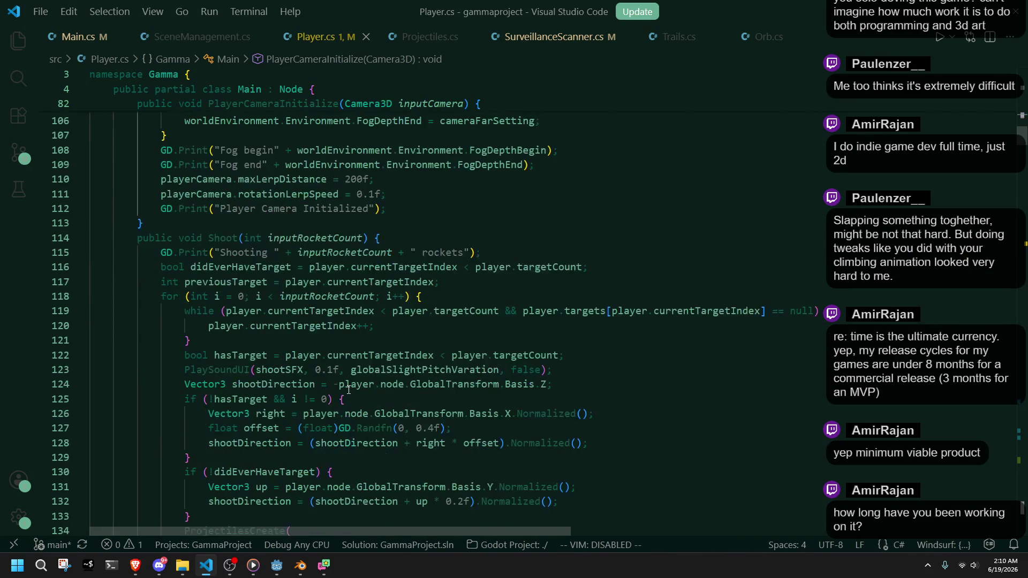
pyautogui.scroll(8, 349, 389)
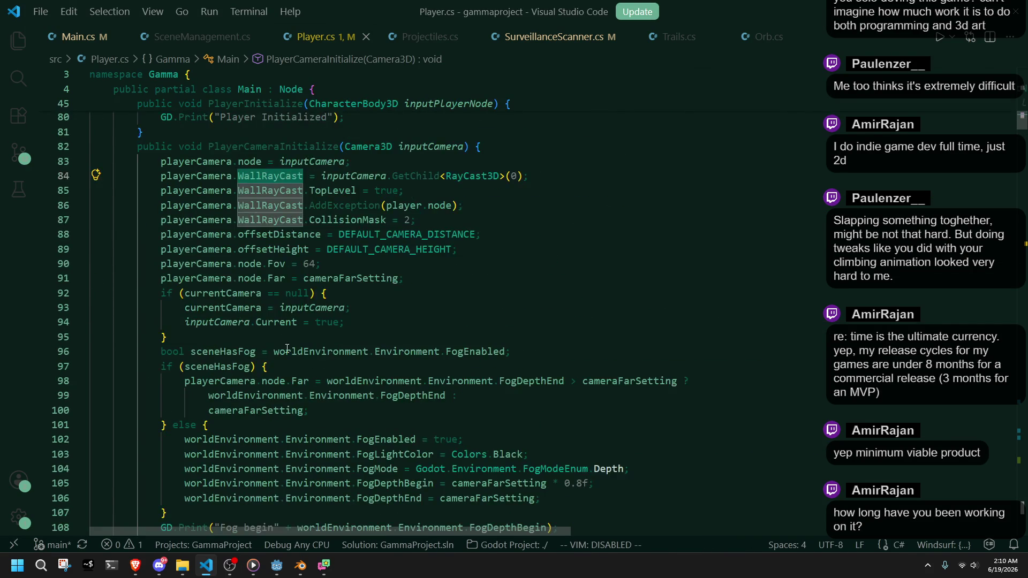
pyautogui.scroll(-5, 190, 253)
# Fold the Shoot, PlayerCanLeap, PlayerSetCollision, PlayerRocketIndicatorUpdate and PlayerUpdate methods, among others
pyautogui.click(161, 399)
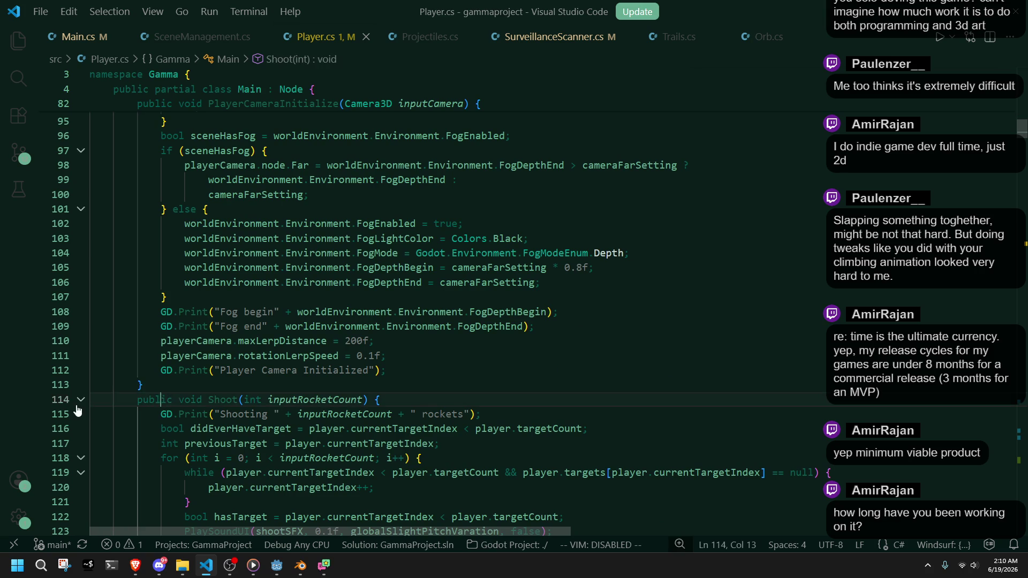
pyautogui.click(81, 402)
pyautogui.click(80, 415)
pyautogui.click(81, 430)
pyautogui.click(82, 444)
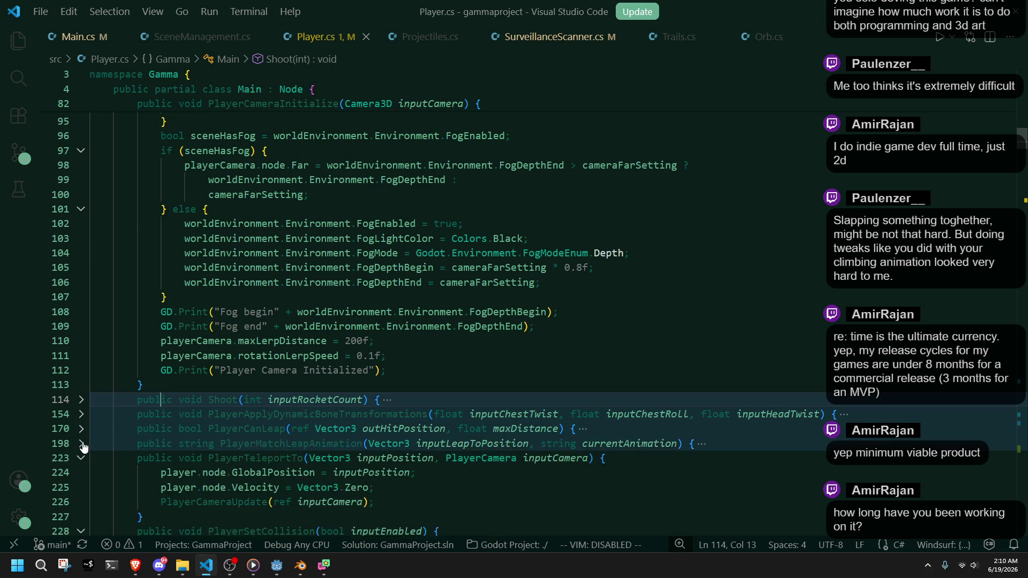
pyautogui.click(83, 459)
pyautogui.click(82, 472)
pyautogui.scroll(-4, 83, 486)
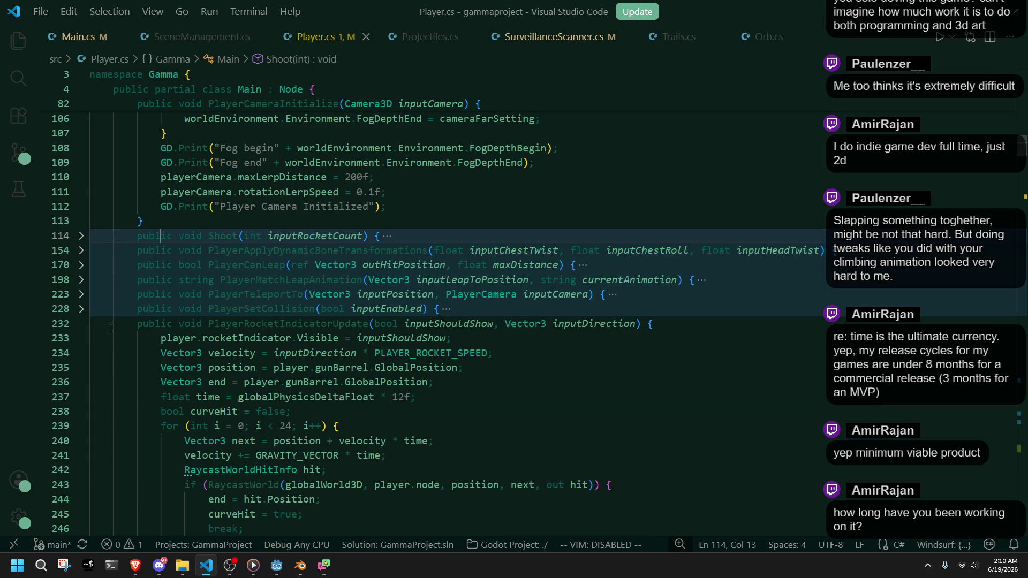
pyautogui.click(81, 324)
pyautogui.click(81, 339)
# Highlight every use of targetAngle in PlayerCameraUpdate and scroll through them
pyautogui.click(504, 446)
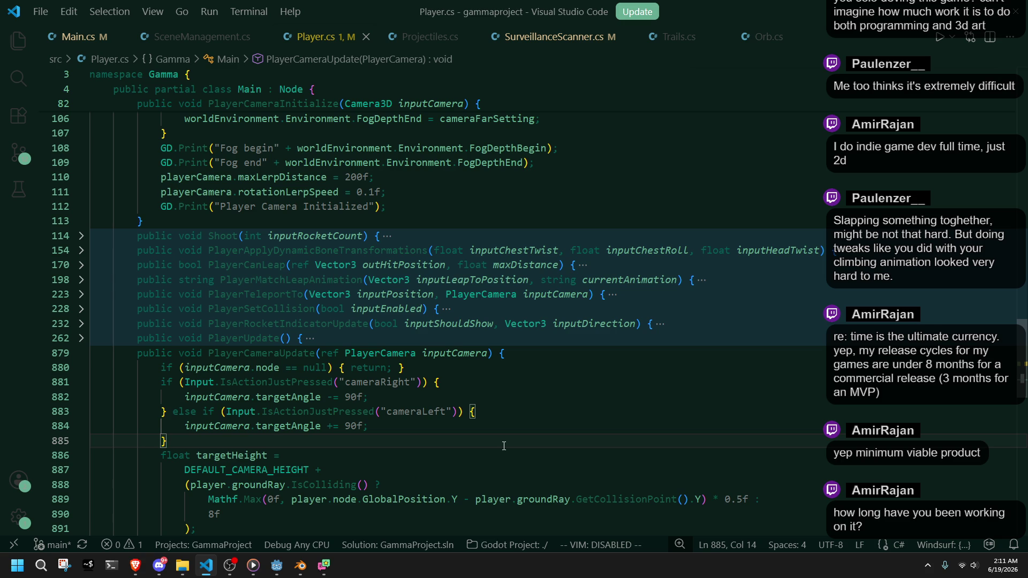
pyautogui.click(274, 399)
pyautogui.scroll(10, 274, 399)
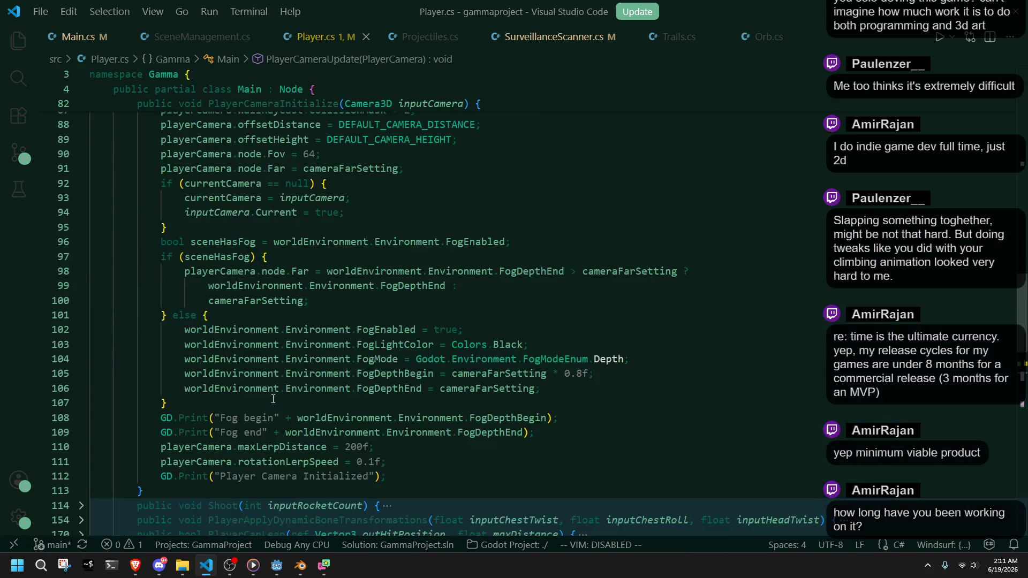
pyautogui.scroll(-7, 274, 399)
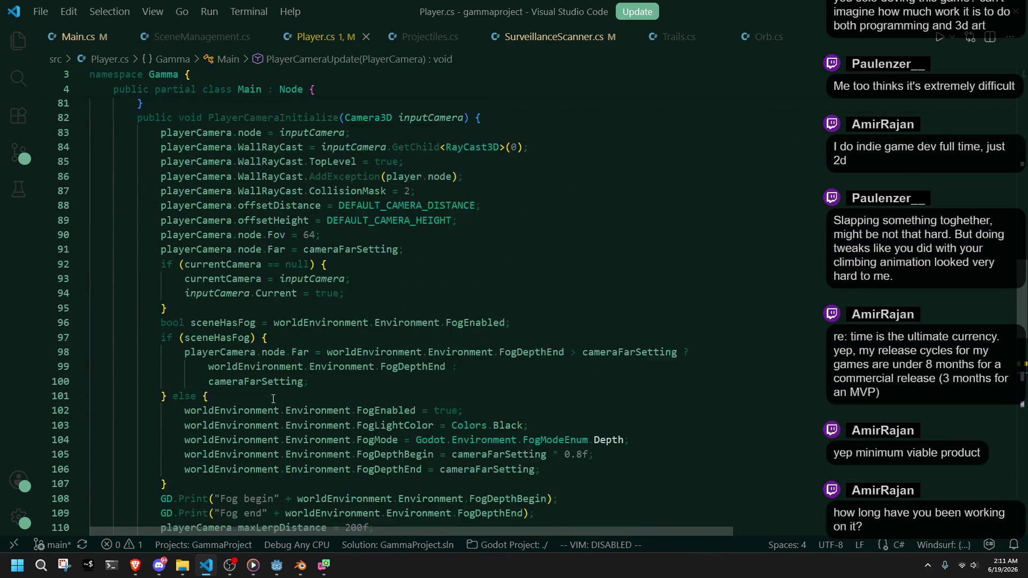
pyautogui.scroll(-2, 273, 399)
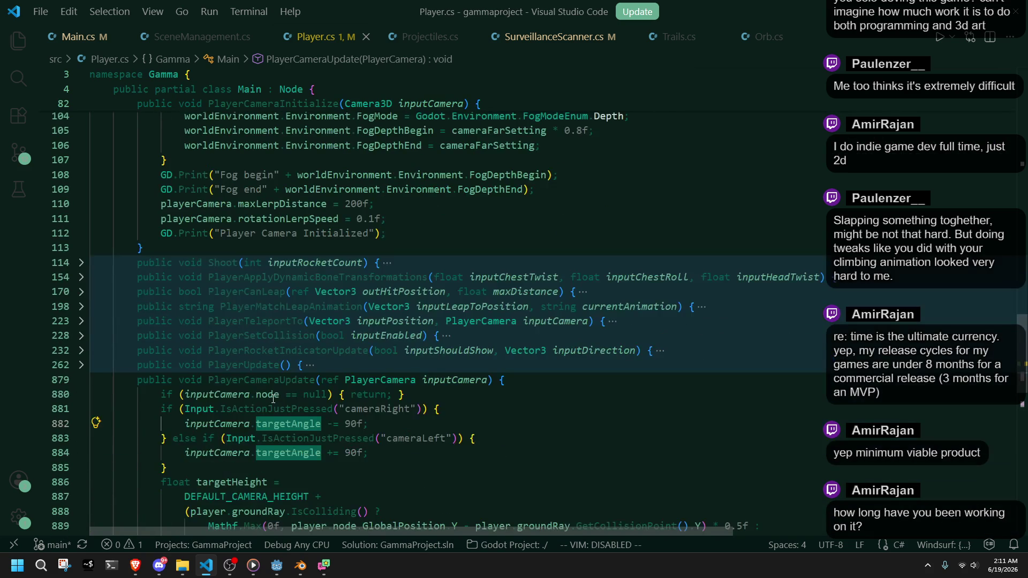
pyautogui.scroll(-2, 274, 399)
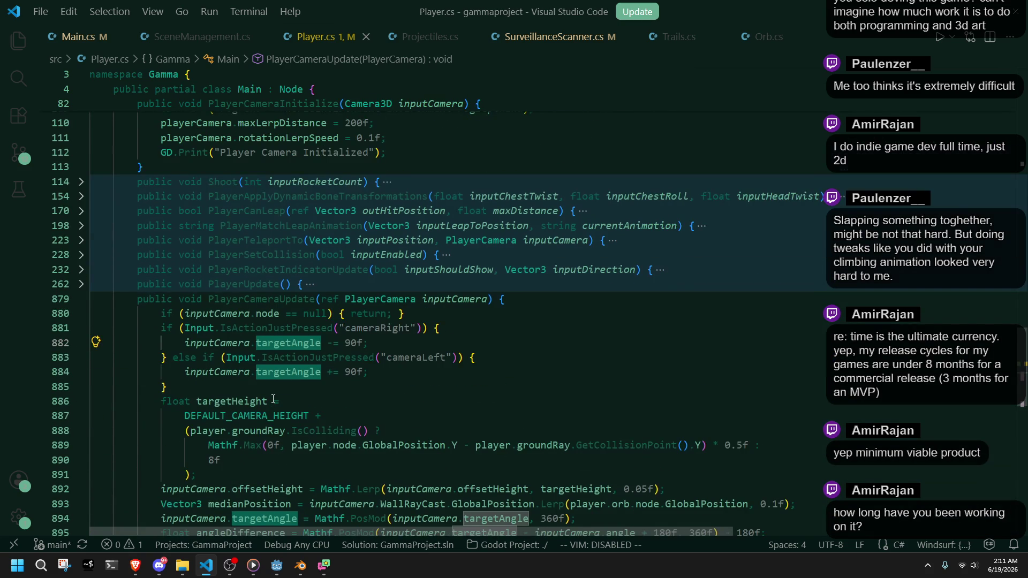
pyautogui.scroll(-2, 274, 399)
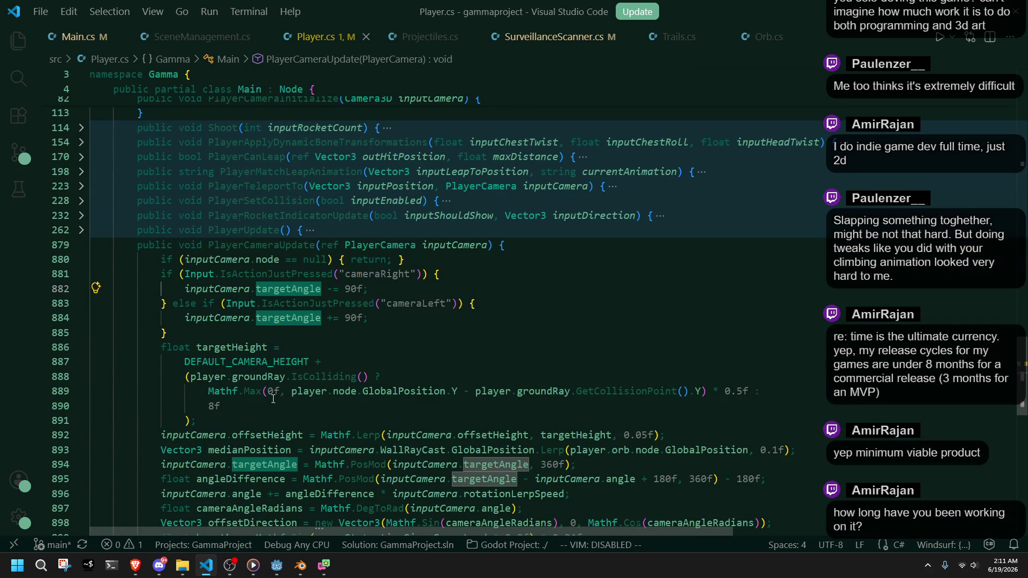
pyautogui.scroll(10, 274, 399)
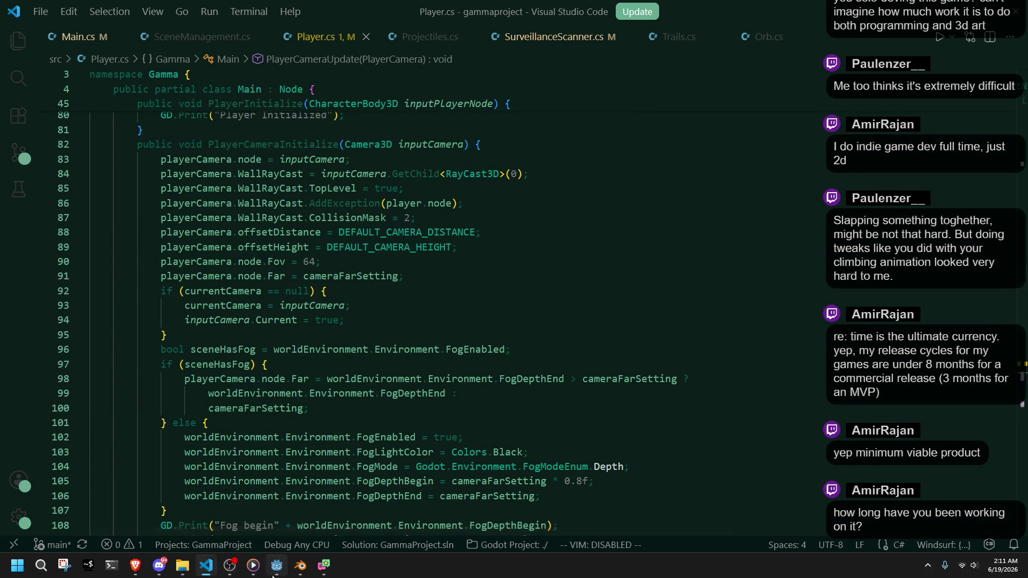
pyautogui.click(273, 576)
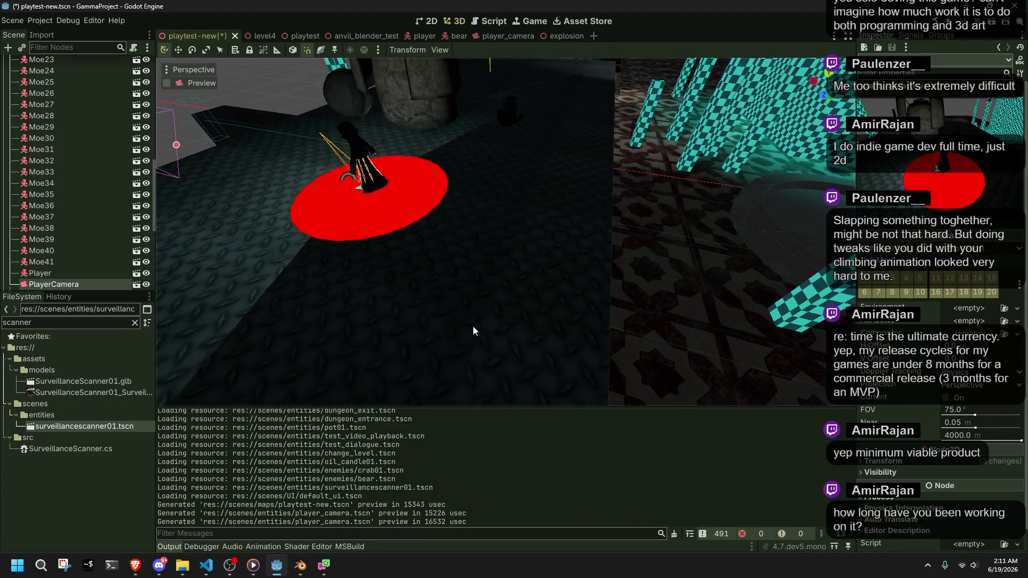
pyautogui.click(76, 274)
pyautogui.click(81, 284)
pyautogui.scroll(-5, 518, 277)
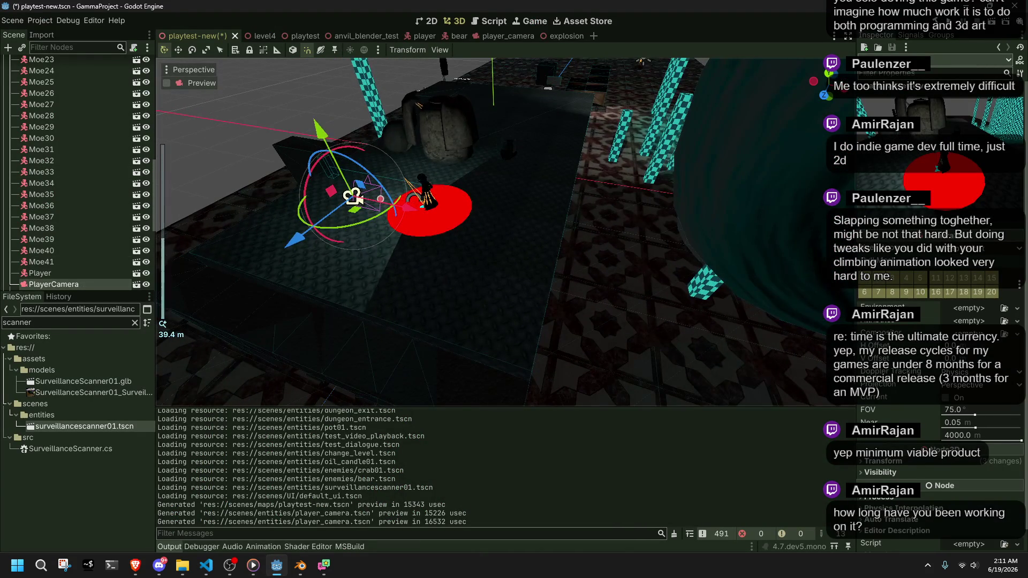
pyautogui.click(884, 461)
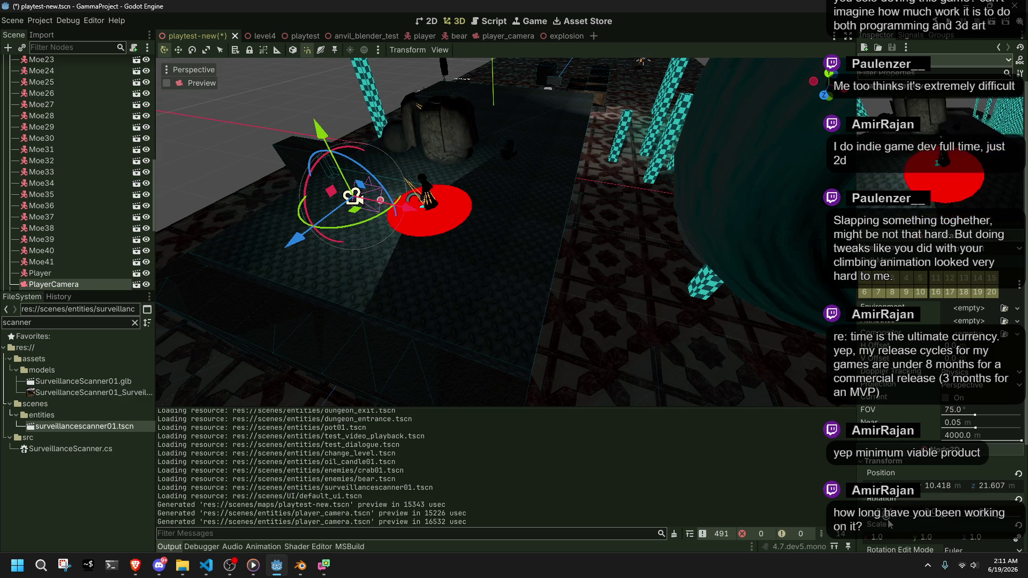
pyautogui.click(206, 565)
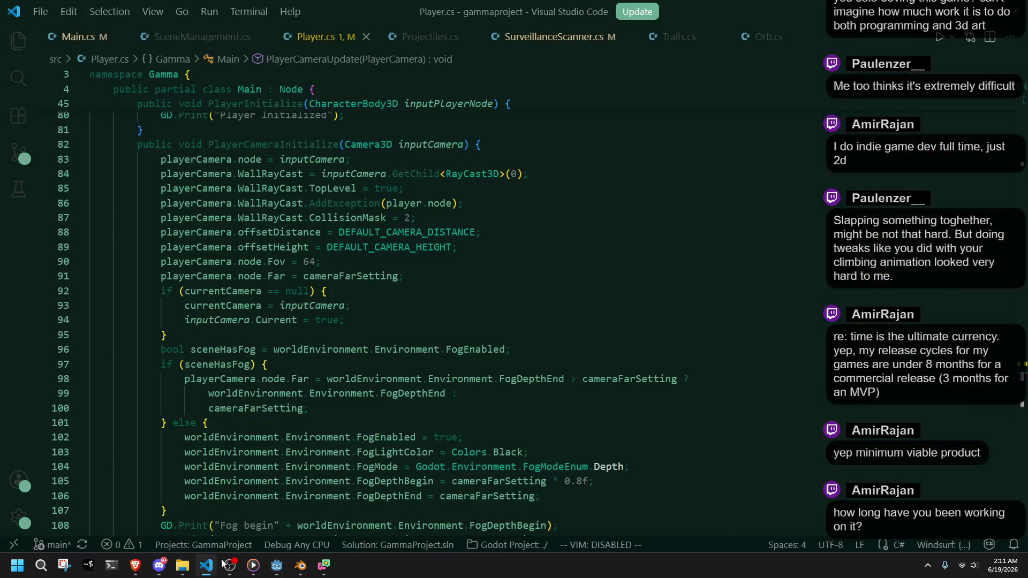
pyautogui.scroll(15, 460, 403)
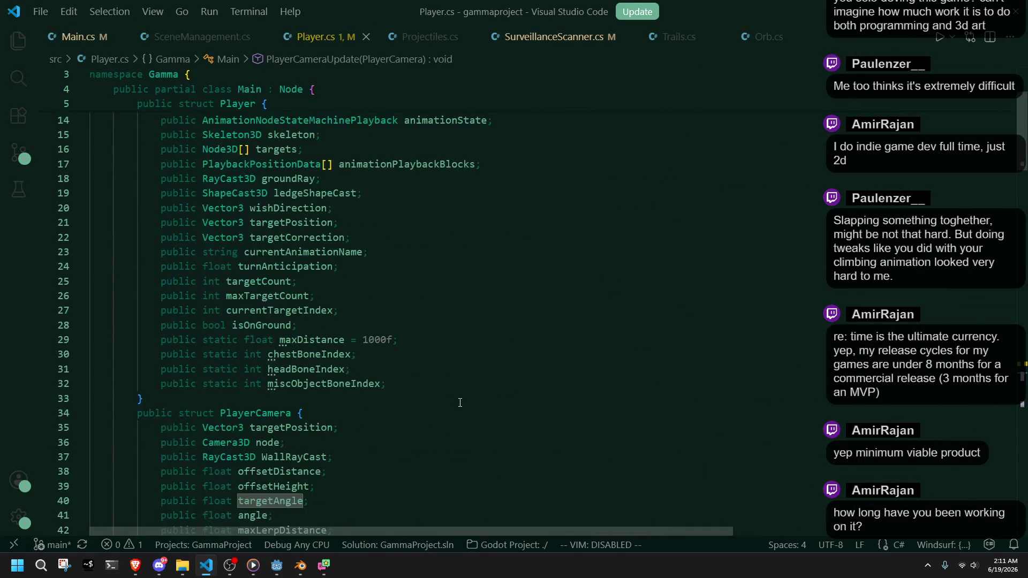
pyautogui.scroll(-4, 461, 403)
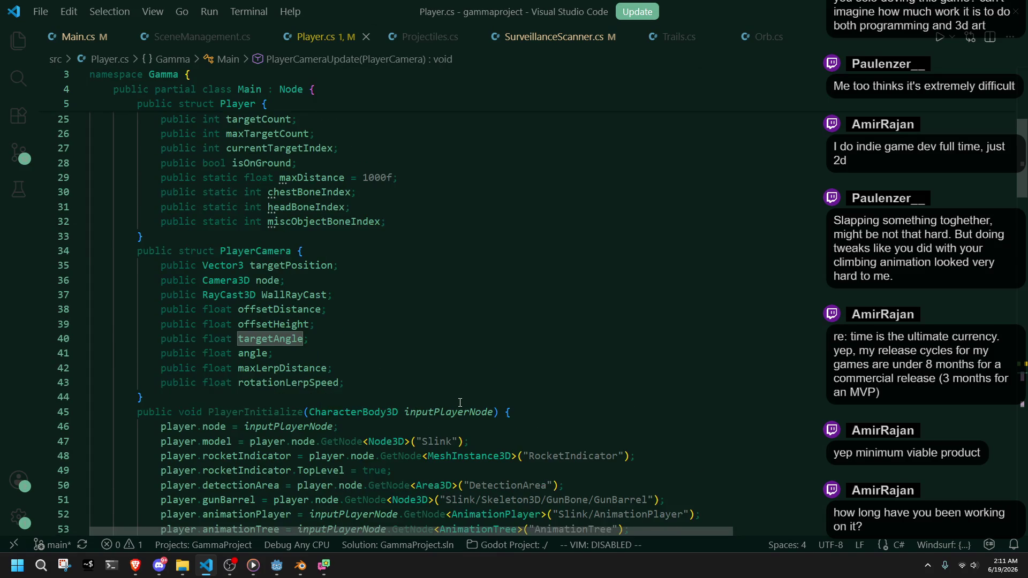
pyautogui.scroll(-1, 460, 403)
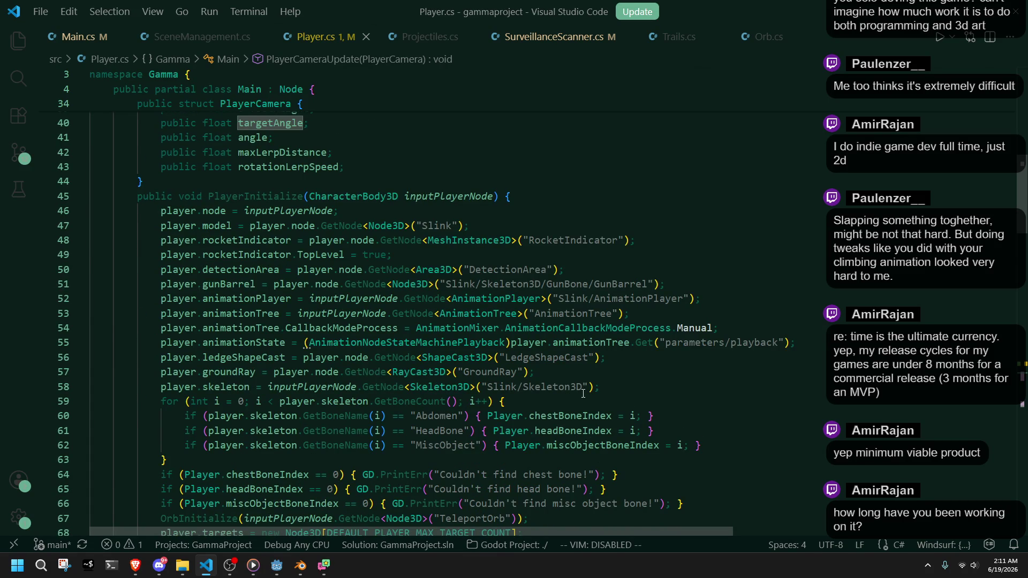
pyautogui.scroll(-3, 596, 403)
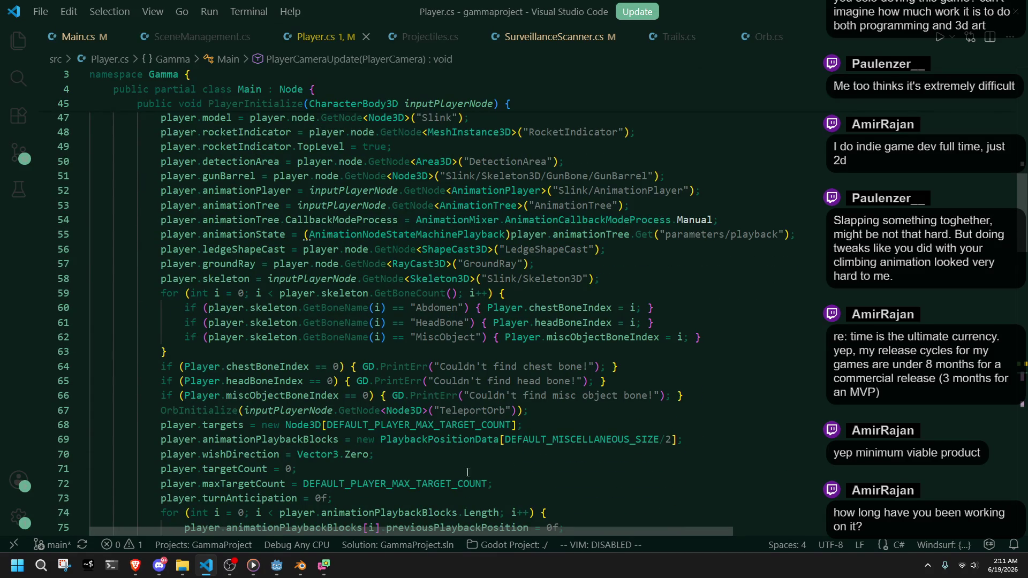
pyautogui.doubleClick(224, 425)
pyautogui.scroll(3, 229, 423)
pyautogui.scroll(-14, 228, 422)
pyautogui.scroll(-2, 228, 423)
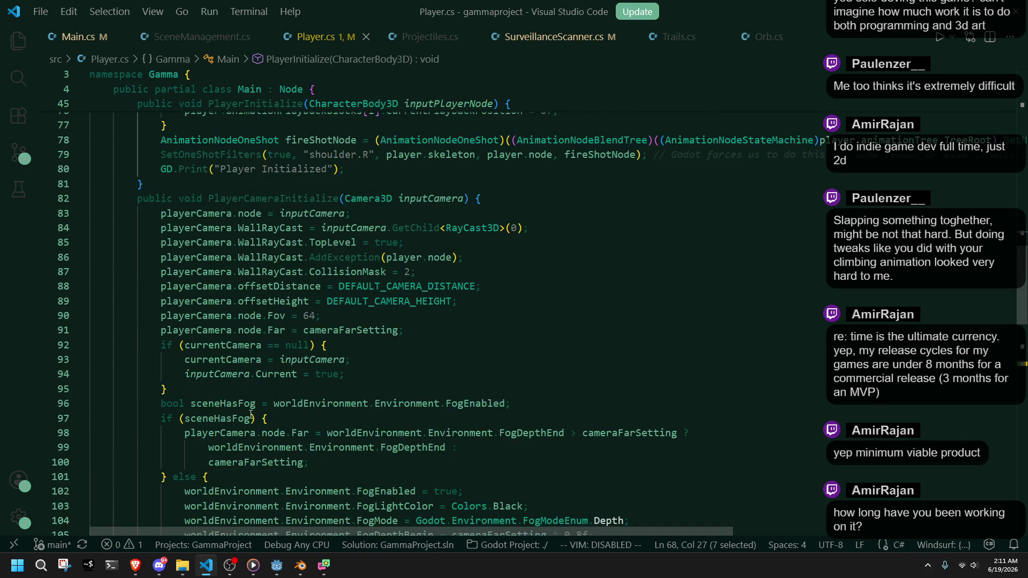
pyautogui.scroll(-4, 254, 327)
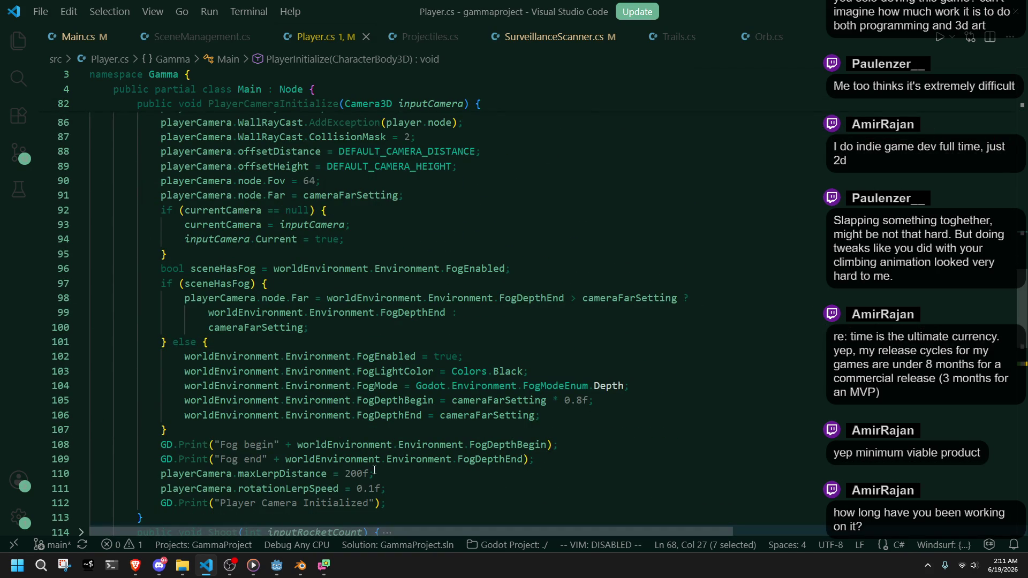
pyautogui.click(402, 475)
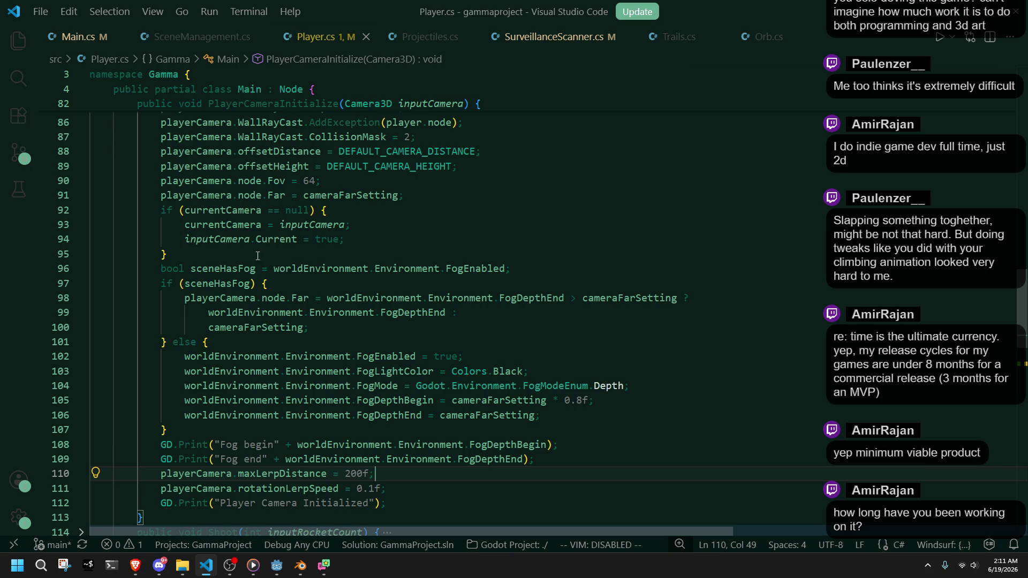
pyautogui.scroll(2, 217, 258)
pyautogui.click(427, 277)
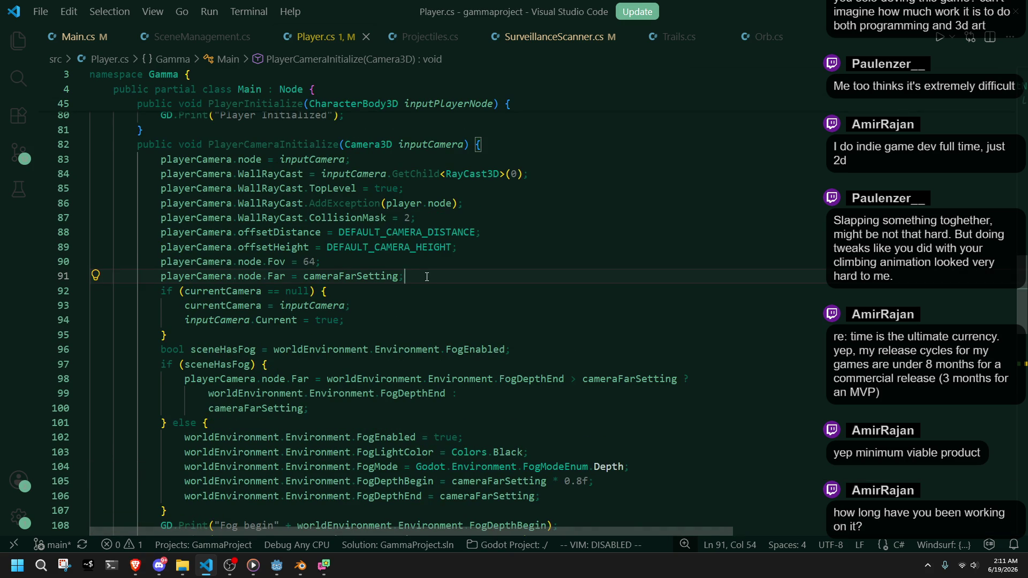
# Add 'playerCamera.targetAngle = playerCamera.node.Rotation.Y;' after line 91 and save Player.cs
pyautogui.press('Return')
pyautogui.write('playe')
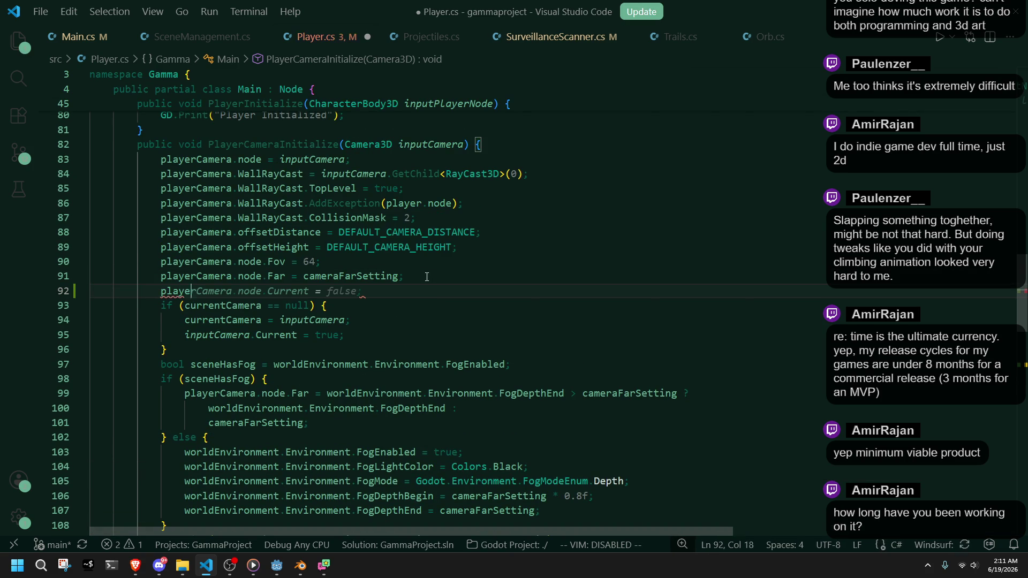
pyautogui.write('rCamera.targetAn')
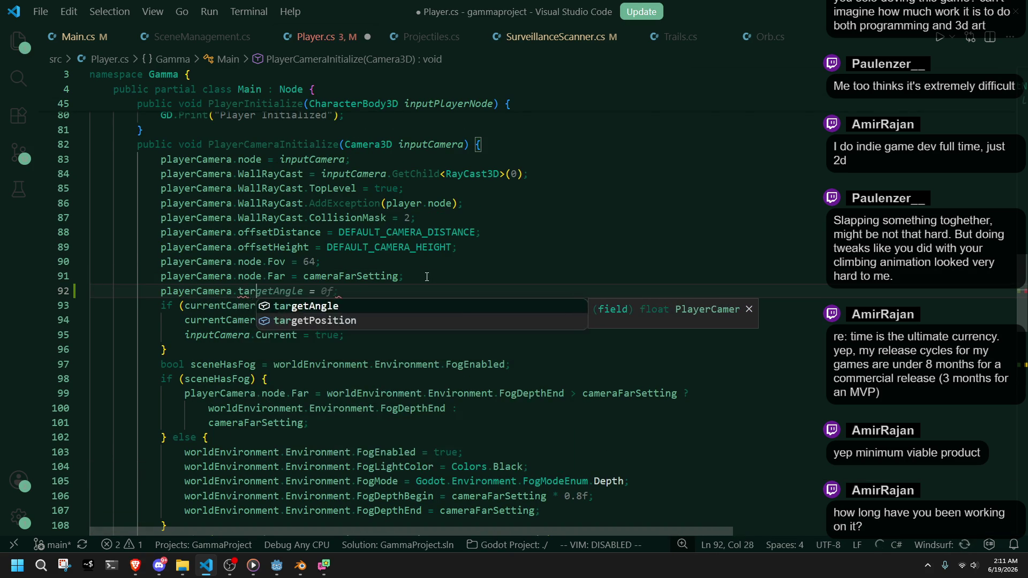
pyautogui.press('Tab')
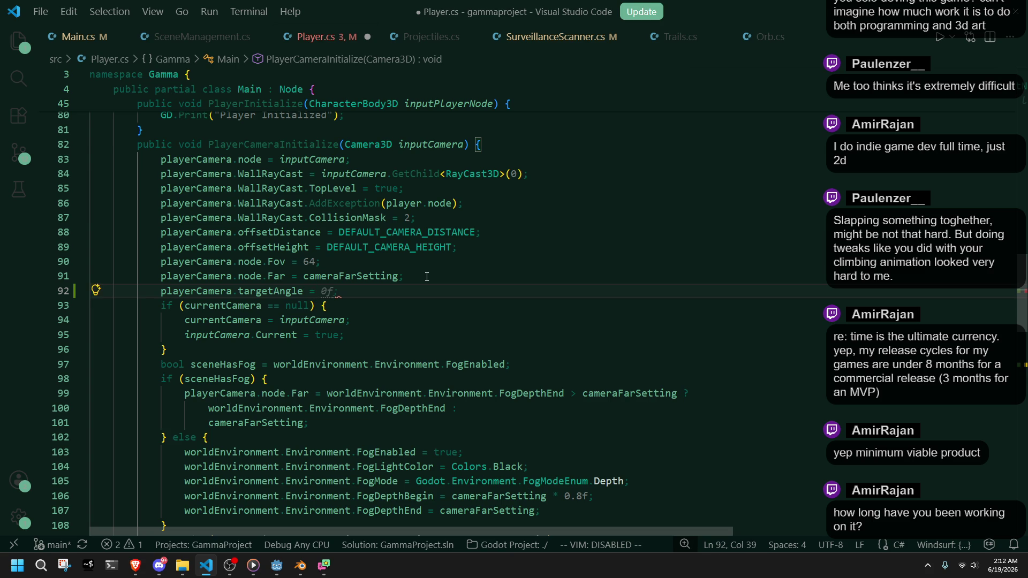
pyautogui.write(' playerCamera')
pyautogui.press('Escape')
pyautogui.write('.node.')
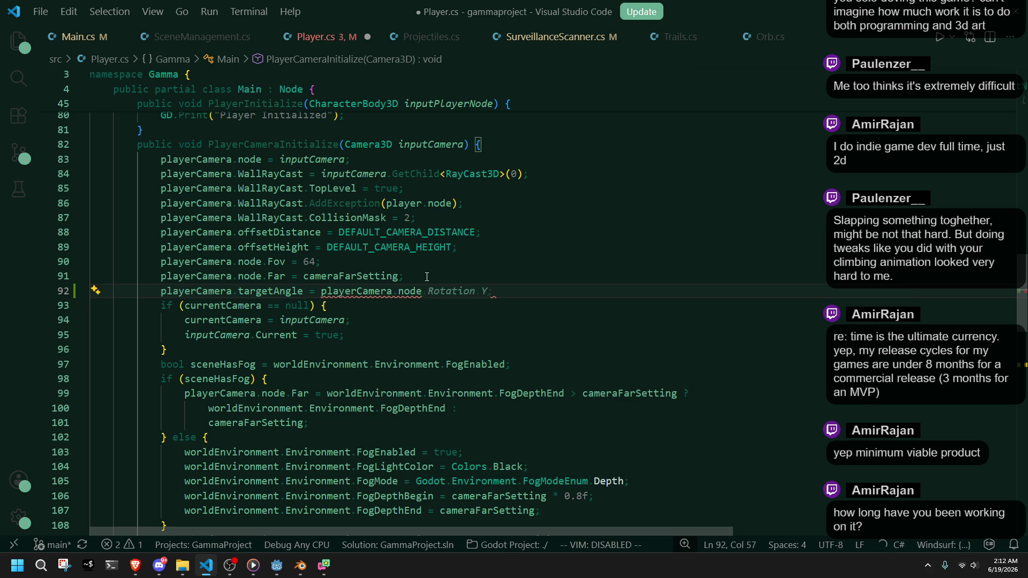
pyautogui.press('Tab')
pyautogui.hotkey('ctrl', 's')
pyautogui.press('Up')
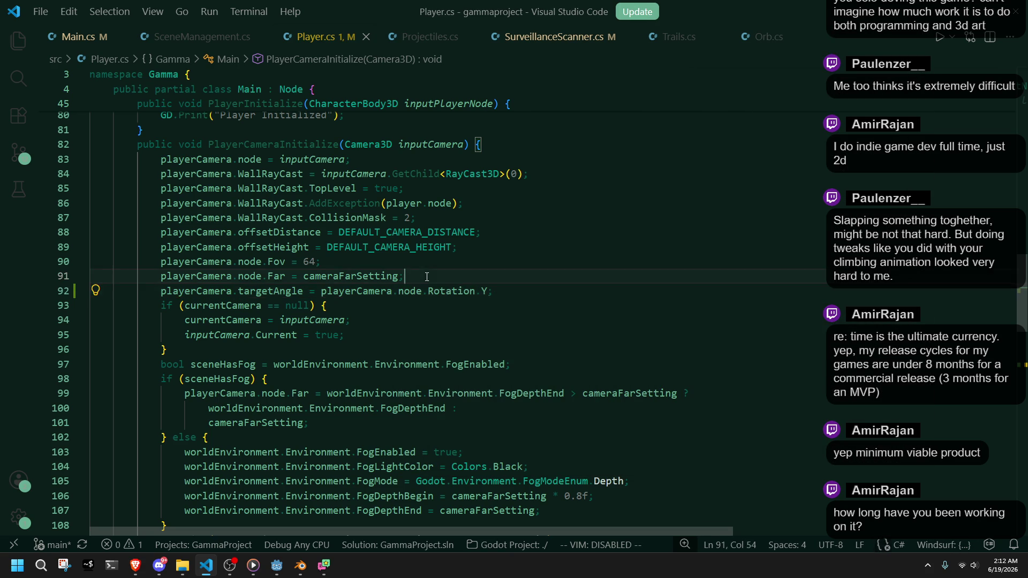
pyautogui.hotkey('alt', 'Tab')
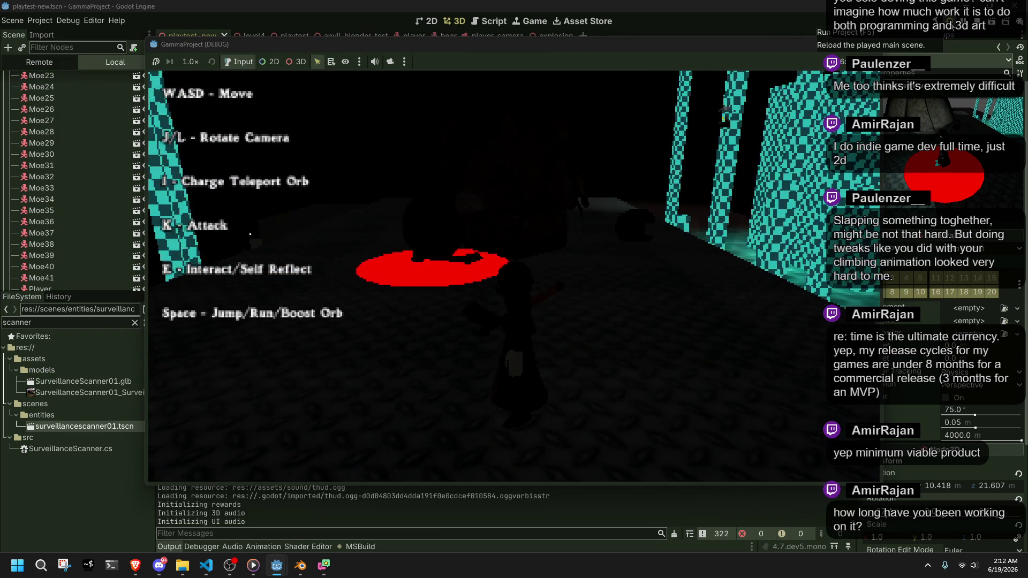
# Rotate the game camera around the player with J and L, sweeping across the pillars
pyautogui.press('l')
pyautogui.press('j')
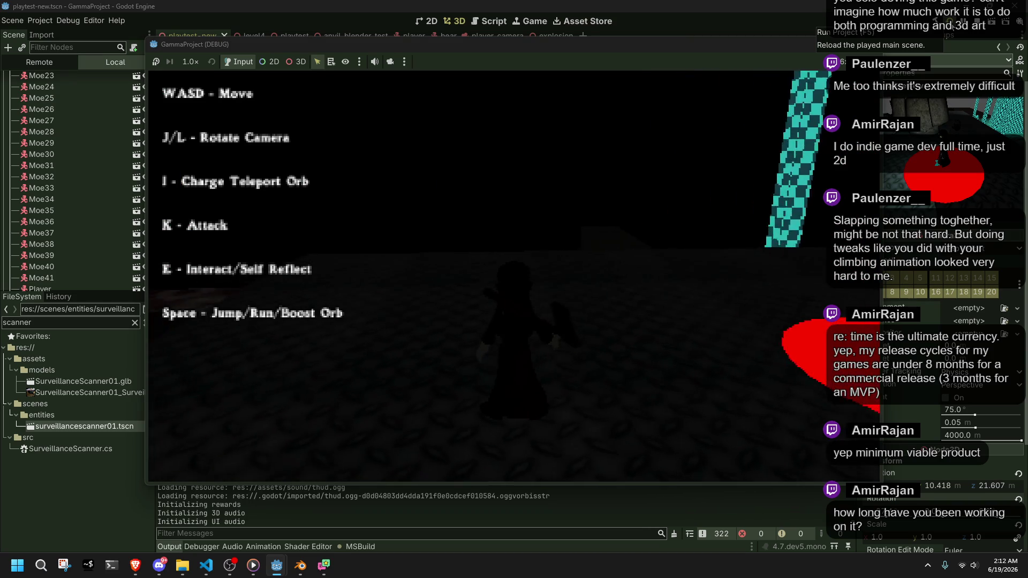
pyautogui.press('l')
pyautogui.press('l')
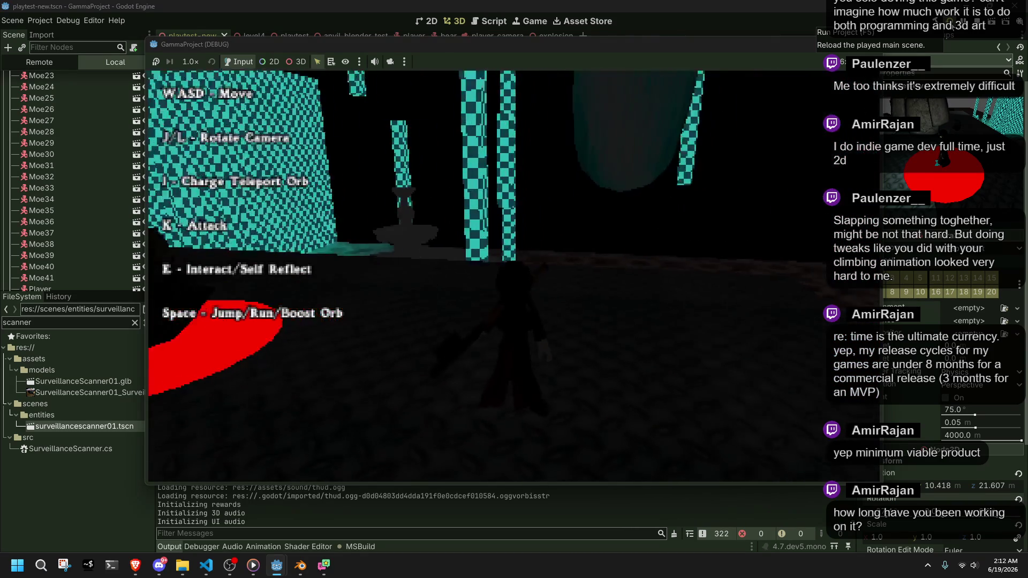
pyautogui.press('l')
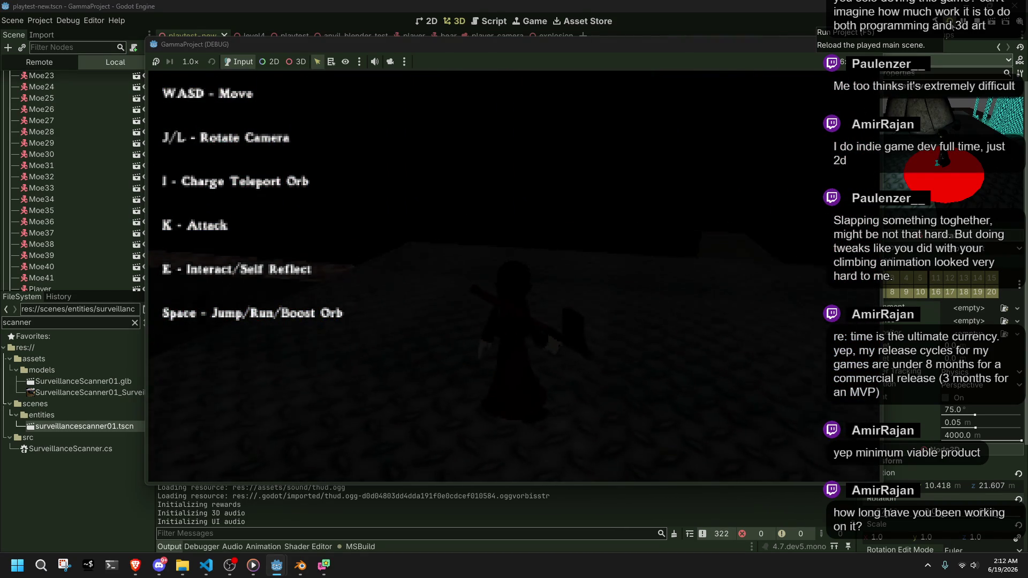
pyautogui.press('l')
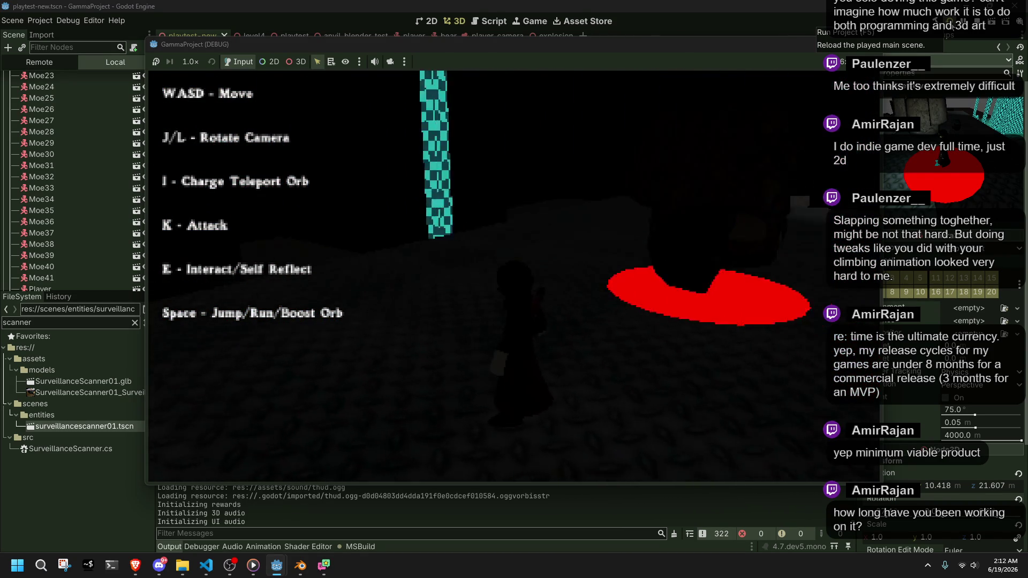
pyautogui.press('l')
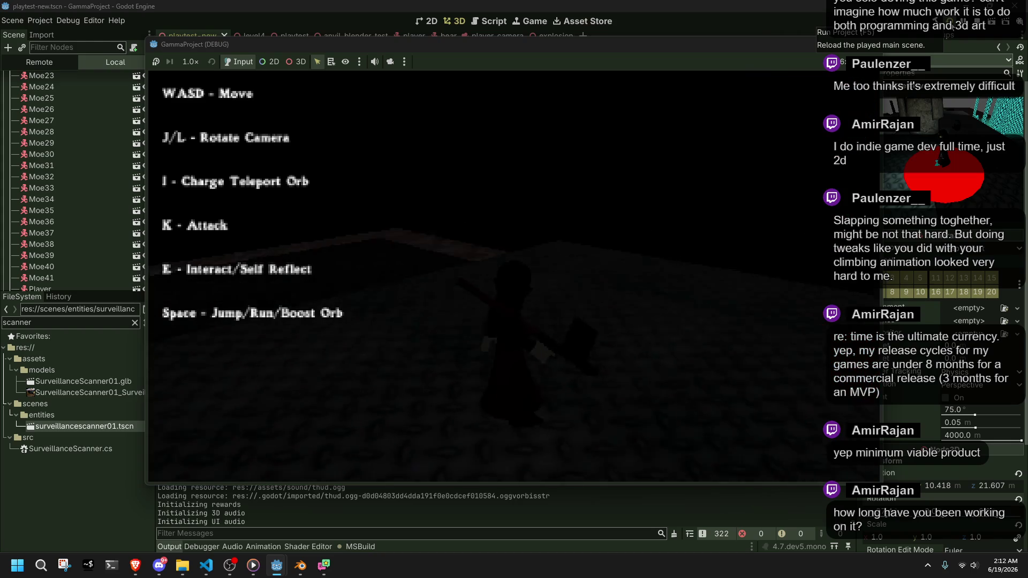
# Run toward the red light and jump among the tilted checkered pillars, turning the camera
pyautogui.press('w')
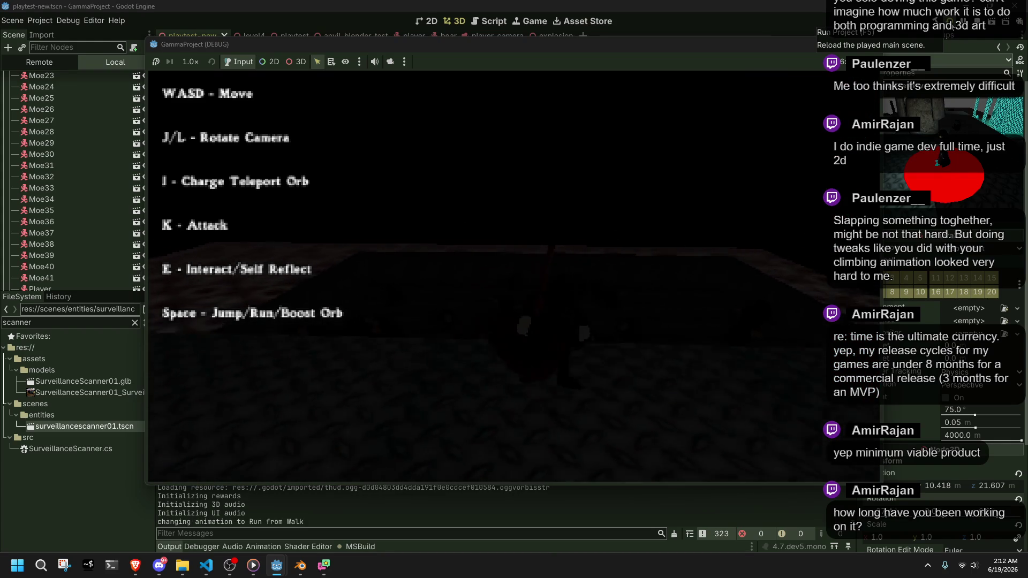
pyautogui.press('l')
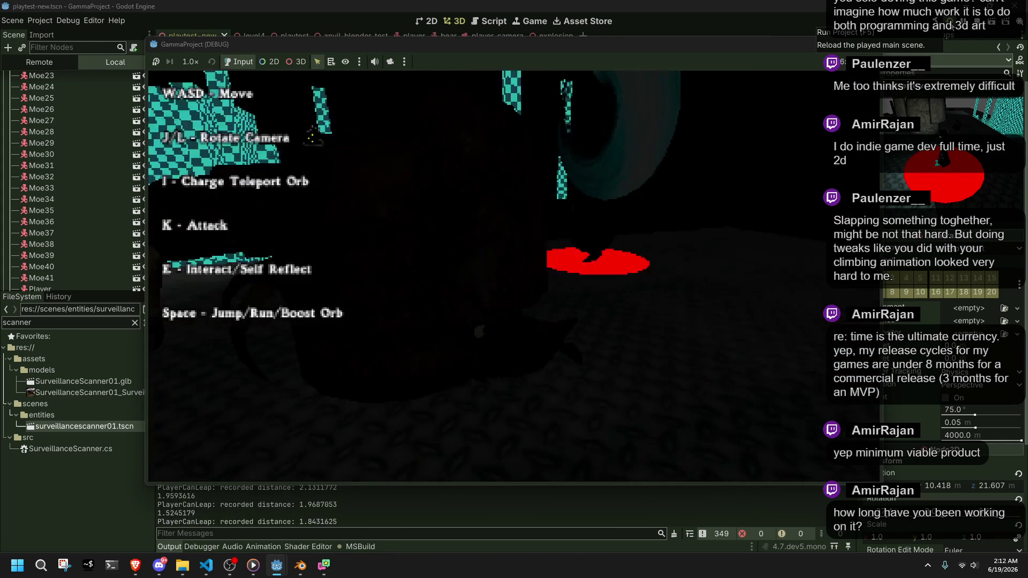
pyautogui.press('l')
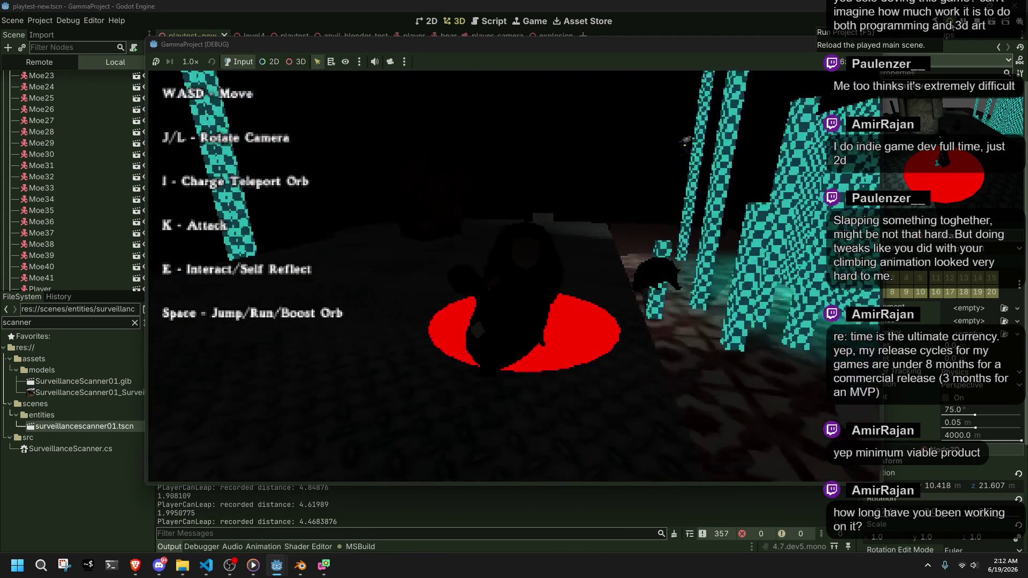
pyautogui.press('w')
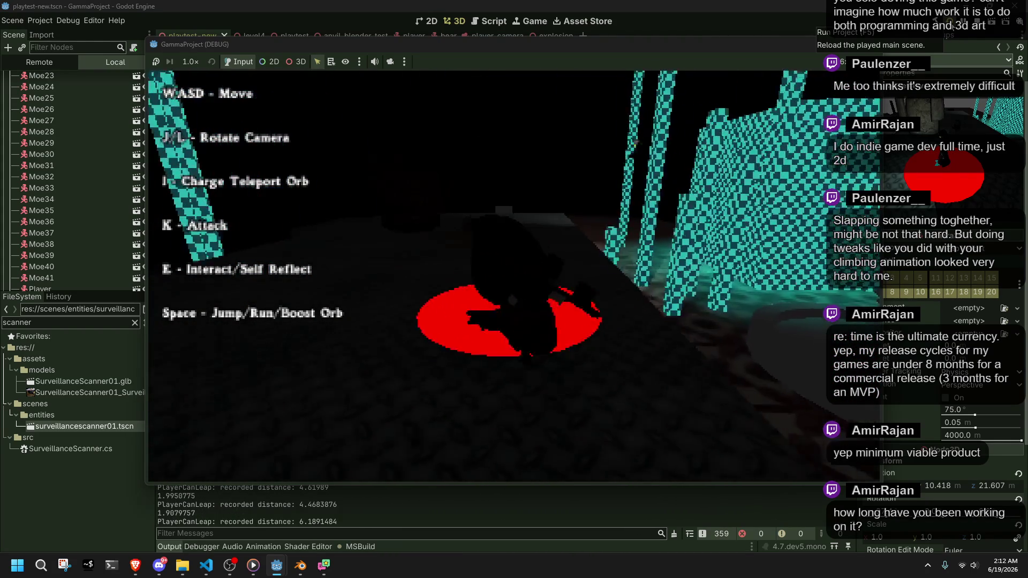
pyautogui.press('space')
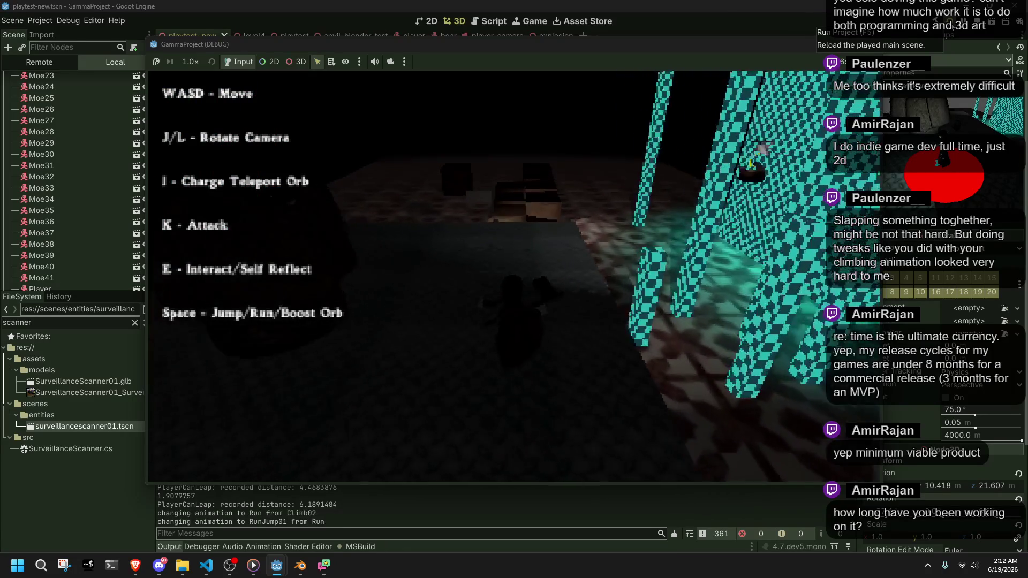
pyautogui.press('l')
pyautogui.press('w')
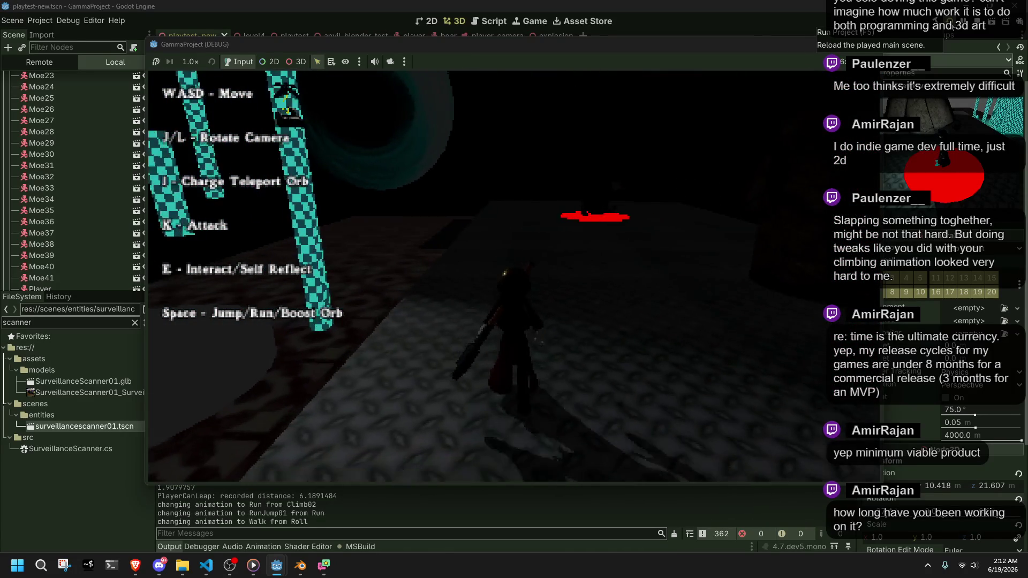
pyautogui.press('space')
pyautogui.press('w')
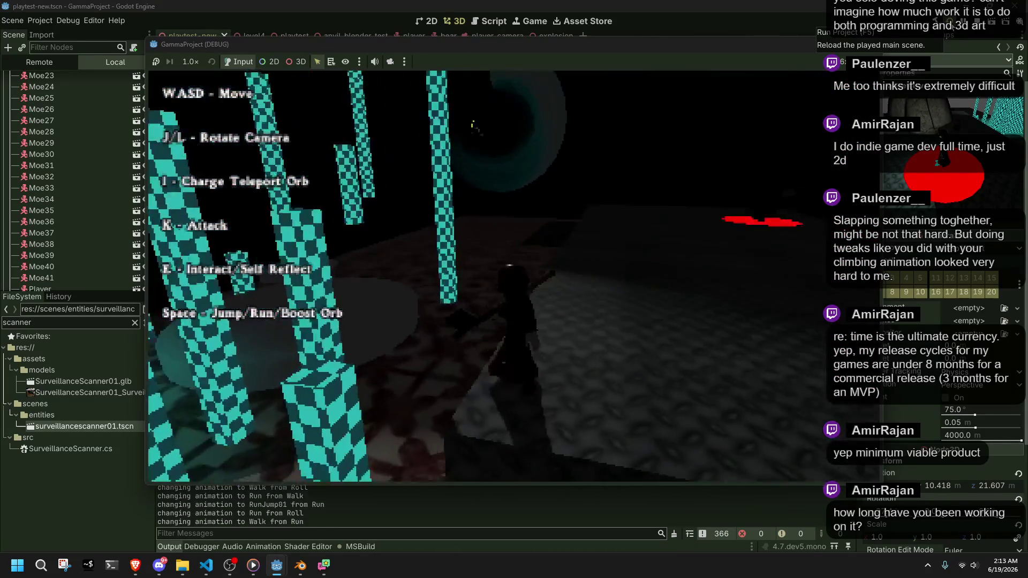
pyautogui.press('space')
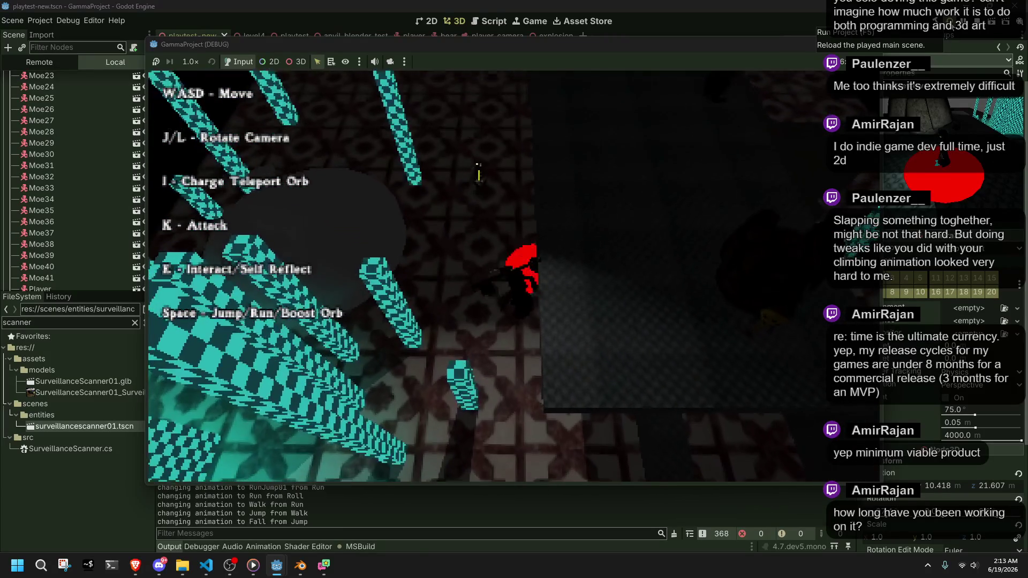
# Run and jump toward the red marker and through the lit fountain area
pyautogui.press('w')
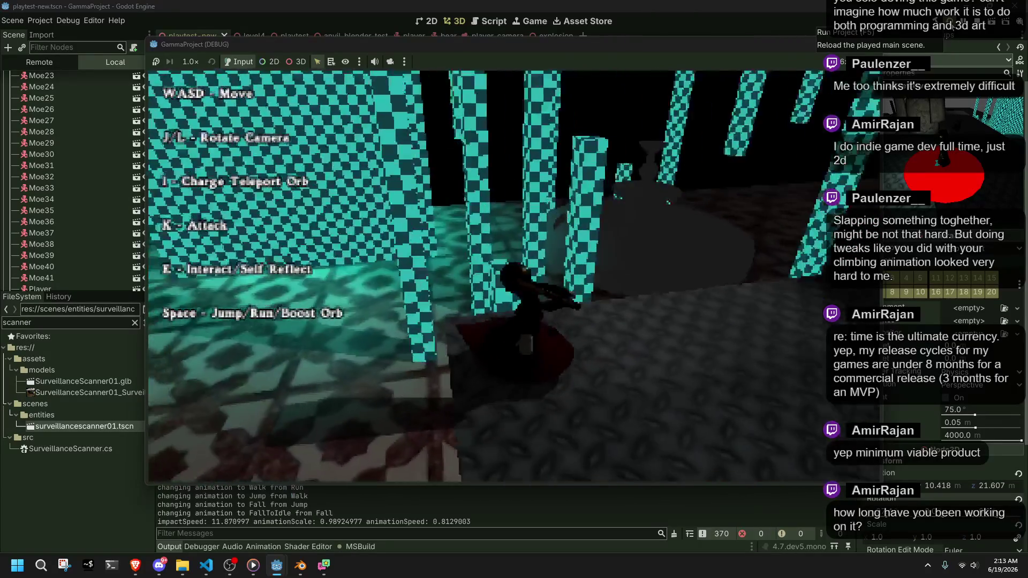
pyautogui.press('space')
pyautogui.press('w')
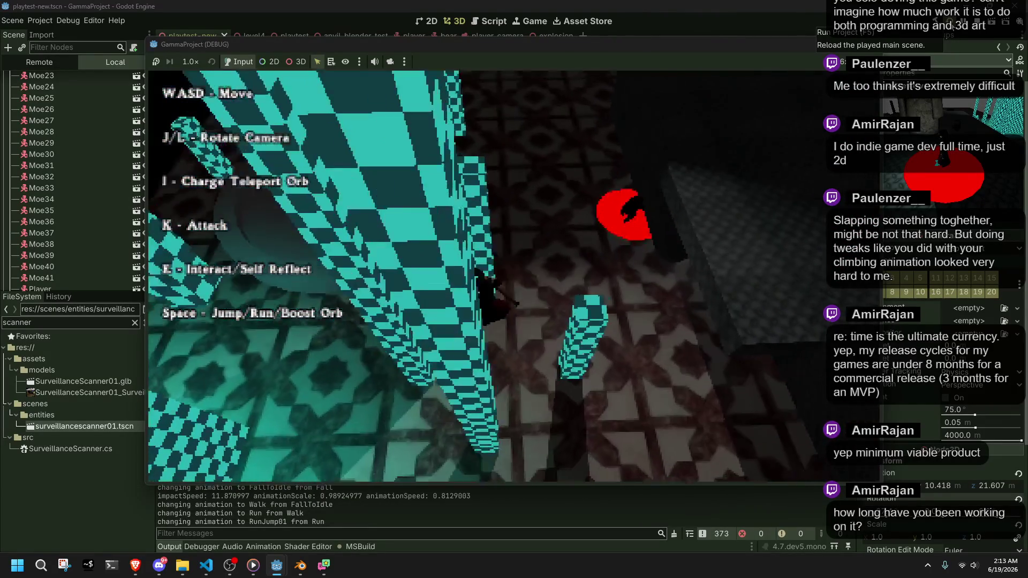
pyautogui.press('w')
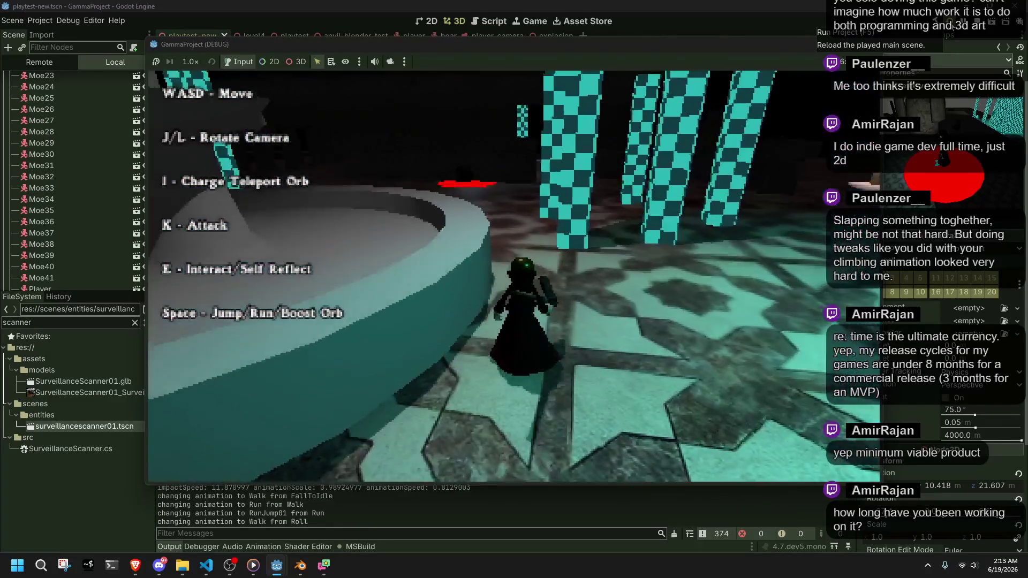
pyautogui.press('w')
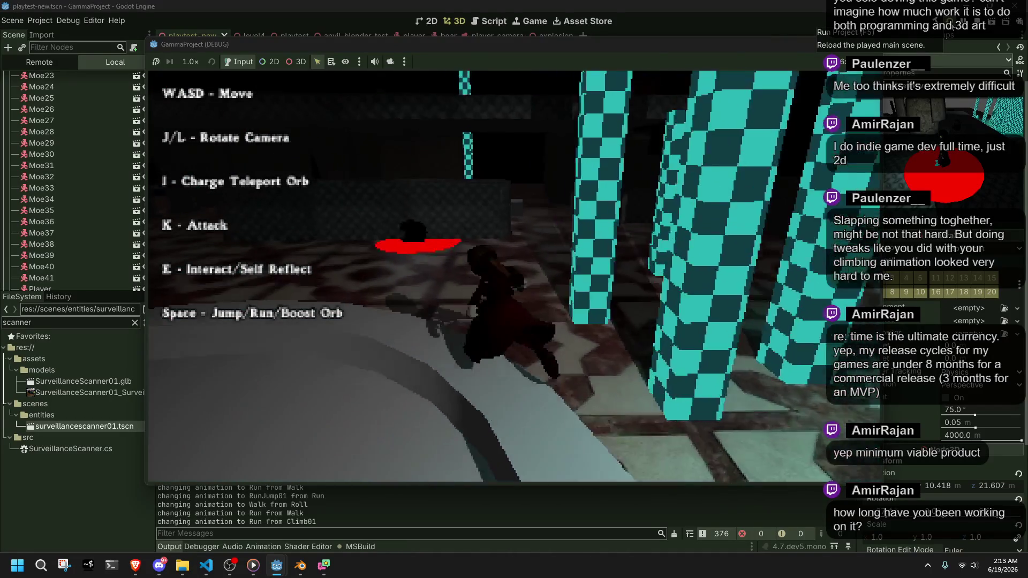
pyautogui.press('space')
pyautogui.press('w')
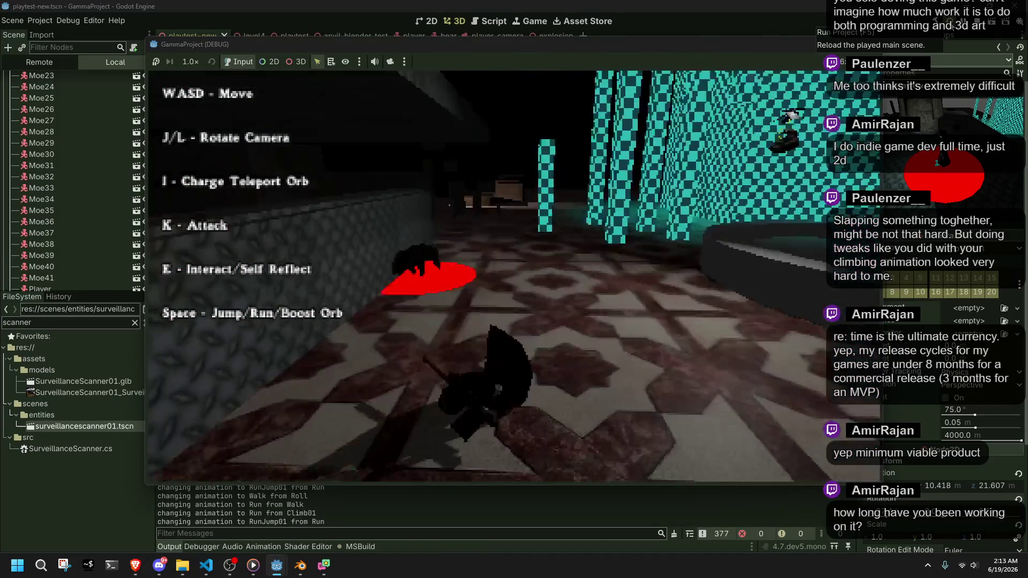
pyautogui.press('w')
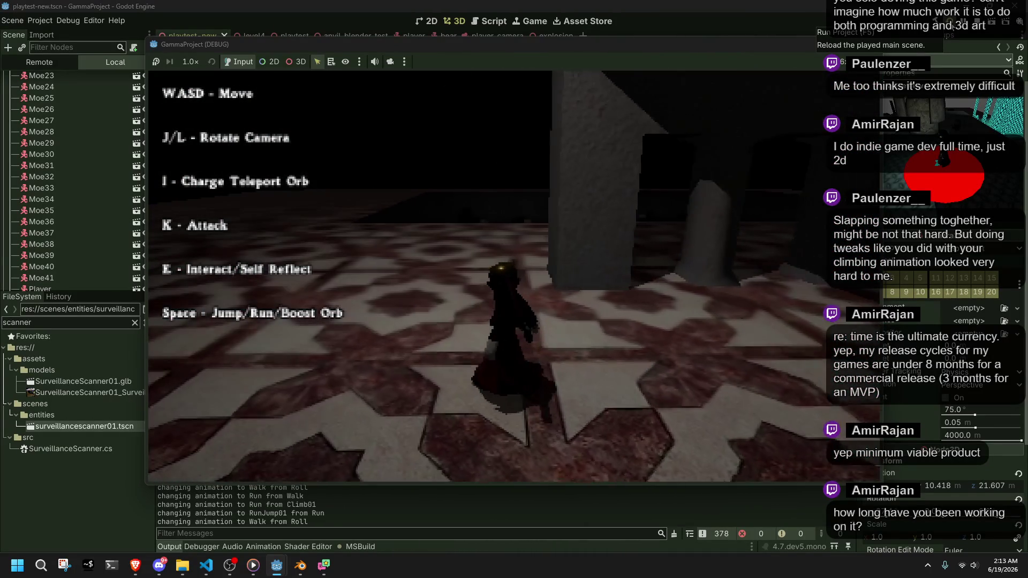
# Fire rockets with K while running and jumping across the room
pyautogui.press('k')
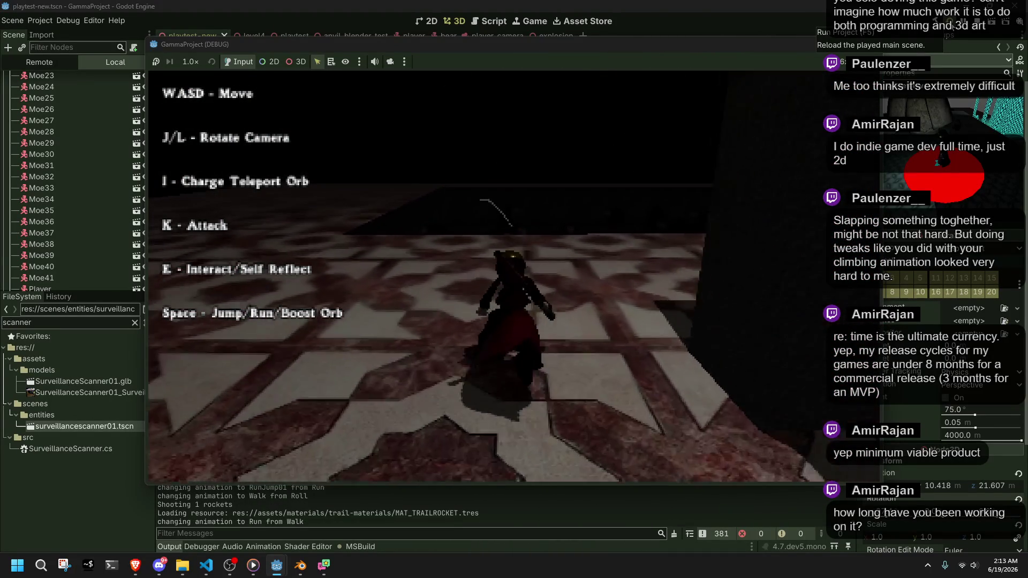
pyautogui.press('w')
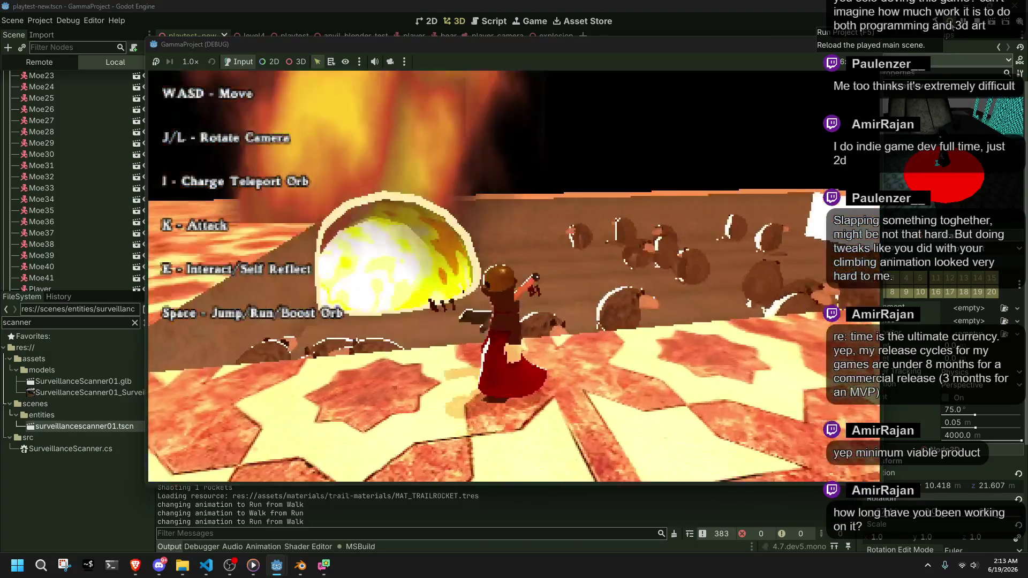
pyautogui.press('space')
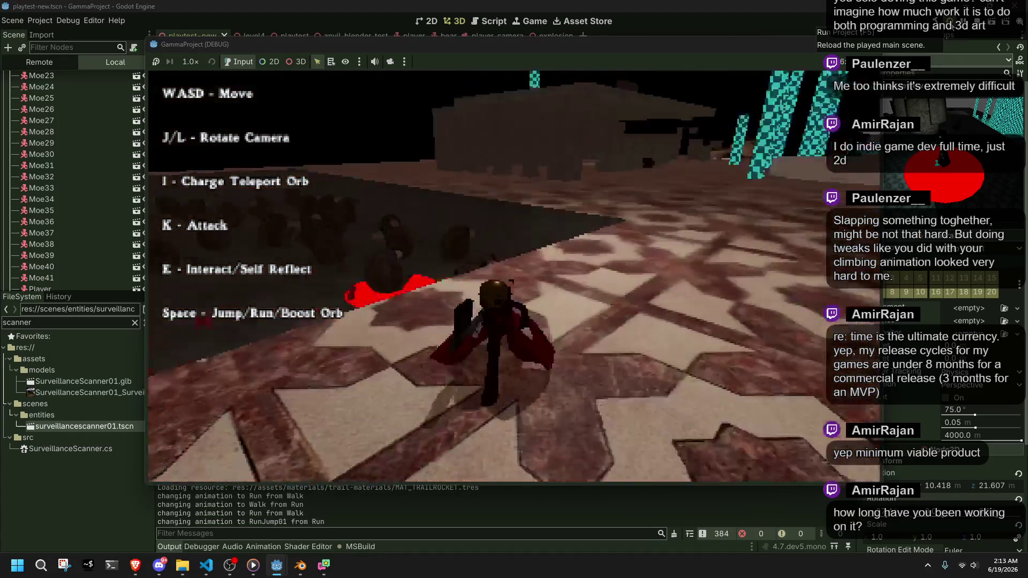
pyautogui.press('k')
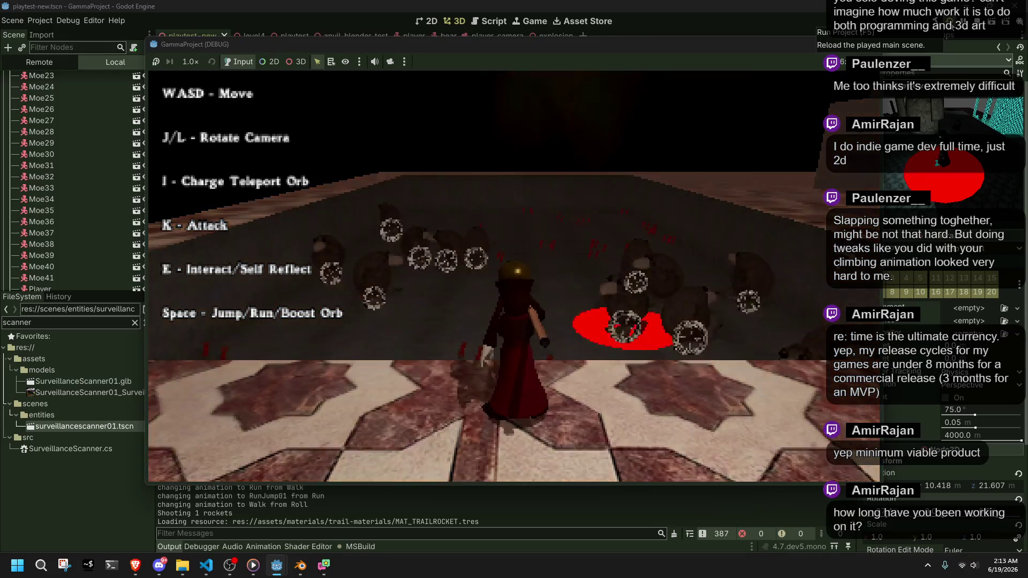
pyautogui.press('k')
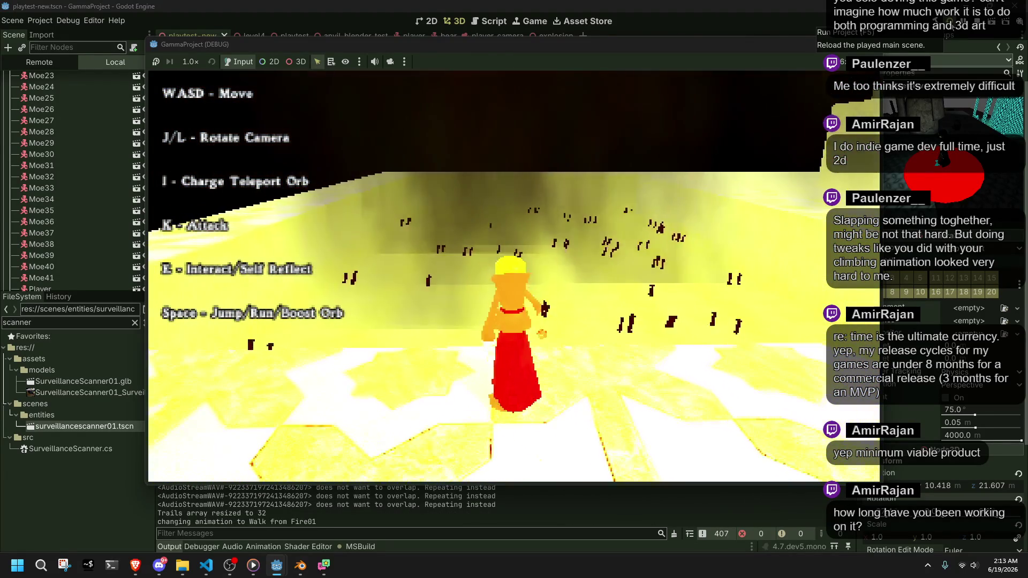
# Swing the camera and jump the character toward the debris, the wall and the fountain room
pyautogui.press('l')
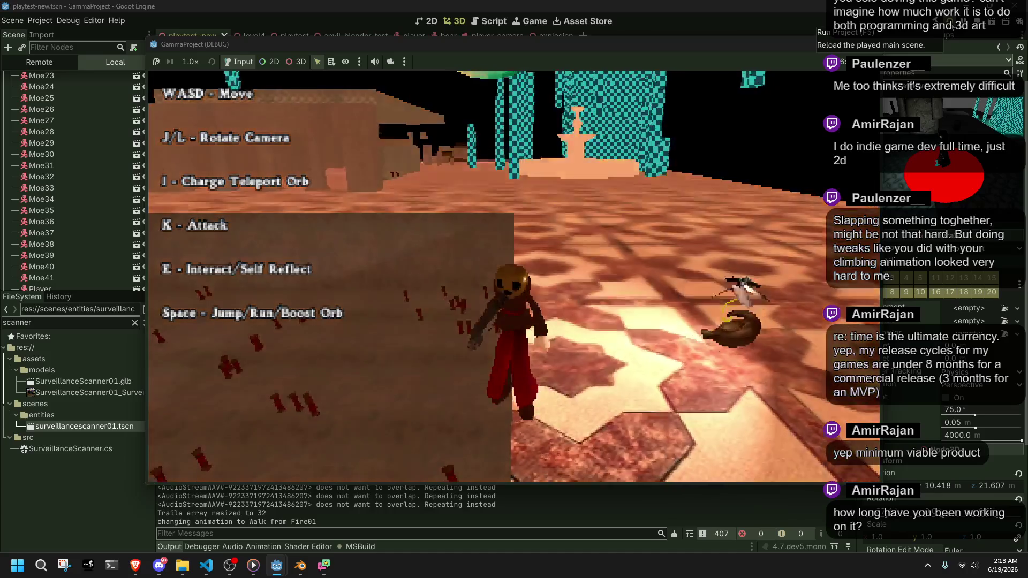
pyautogui.press('j')
pyautogui.press('w')
pyautogui.press('space')
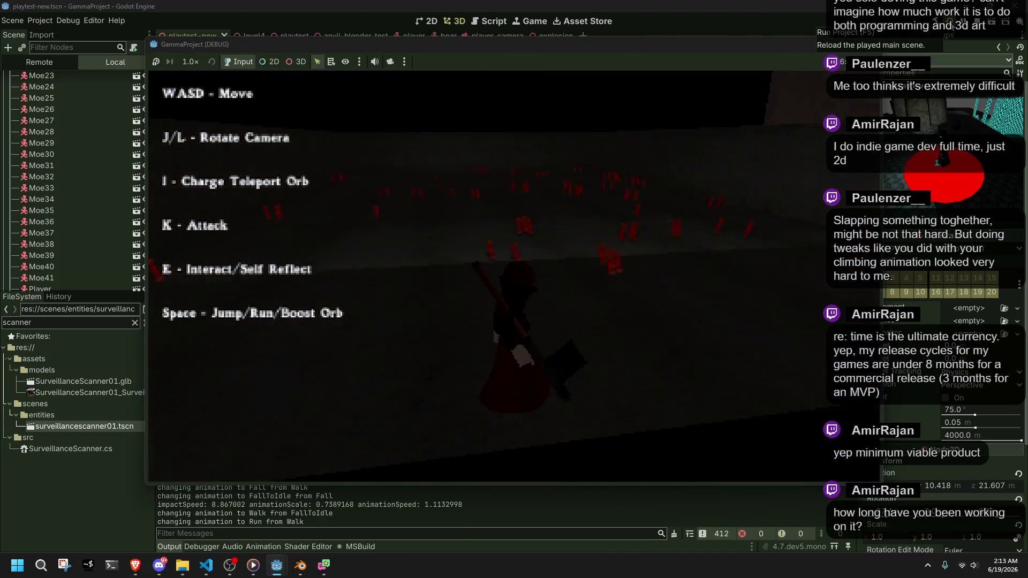
pyautogui.press('l')
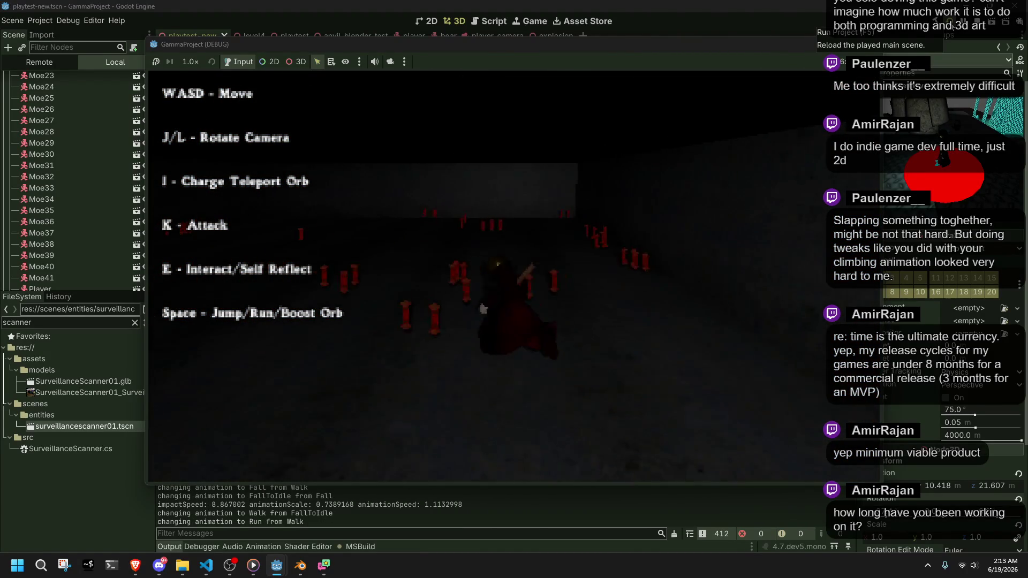
pyautogui.press('w')
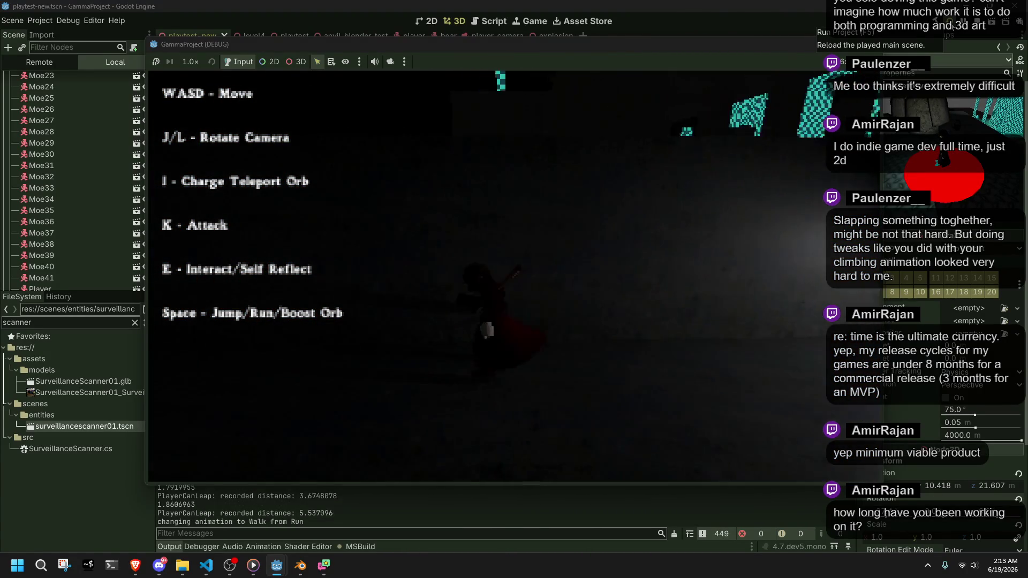
pyautogui.press('space')
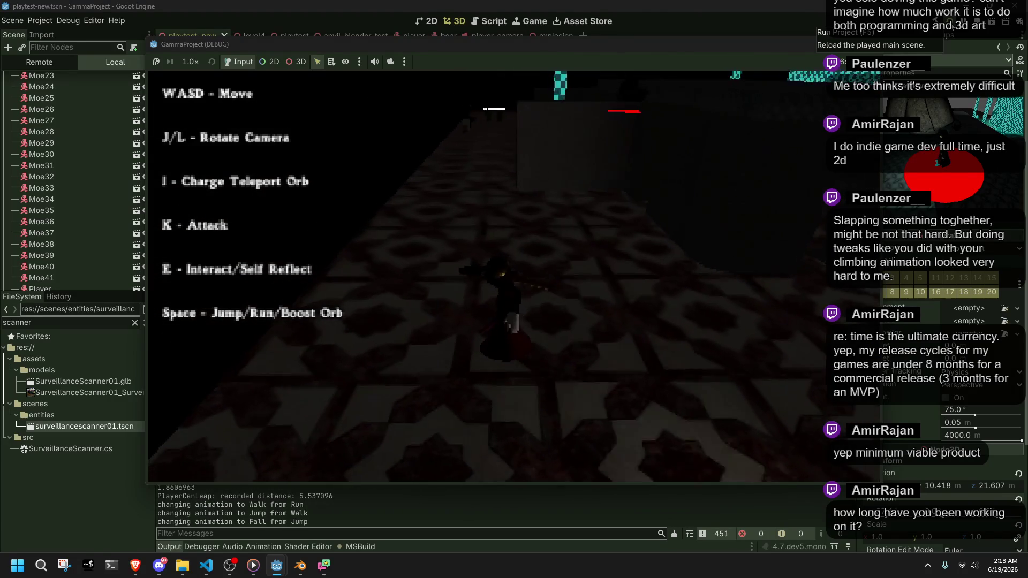
pyautogui.press('w')
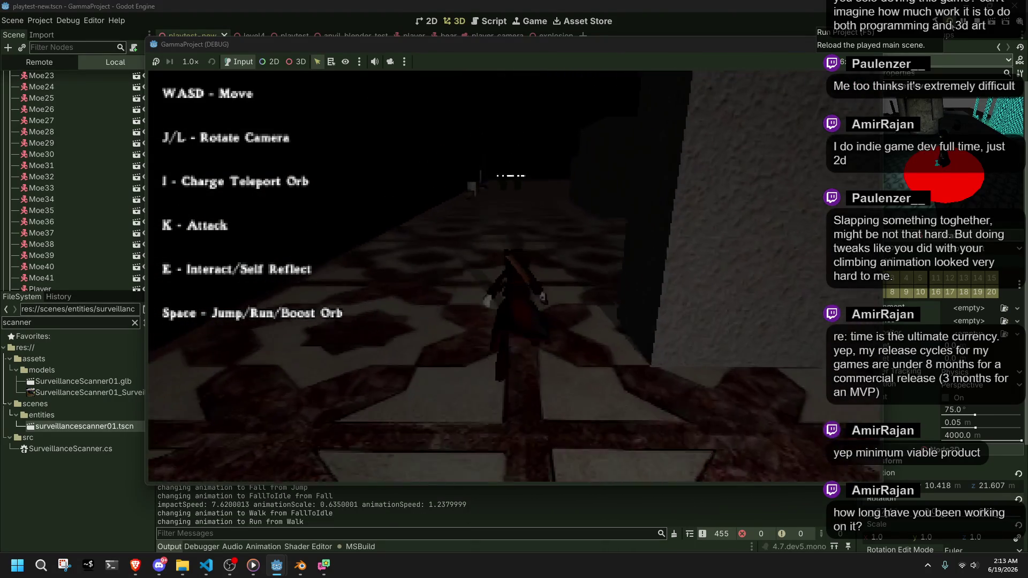
pyautogui.press('space')
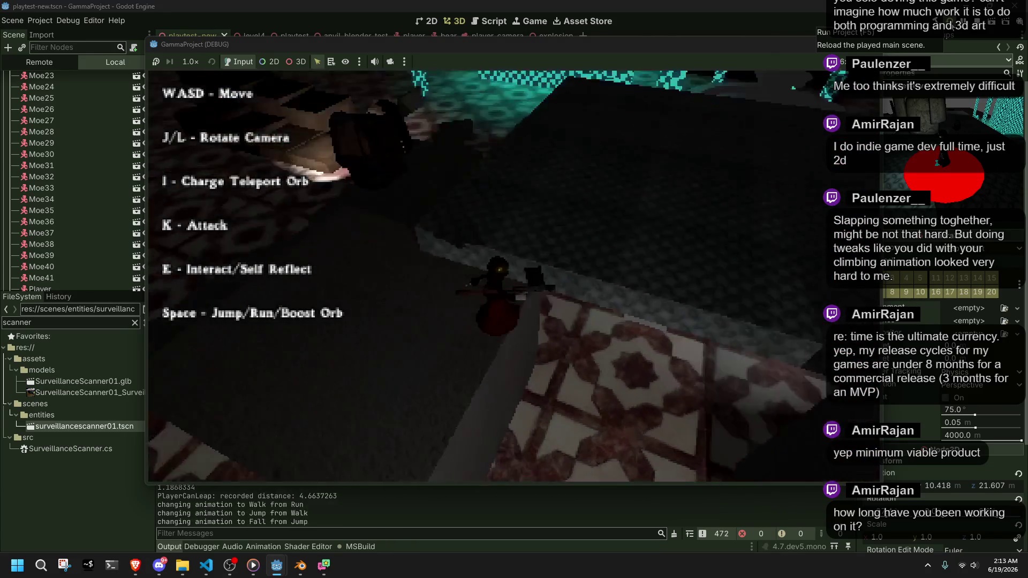
# Fire another rocket, drop off the stone wall onto the floor, and stop the game
pyautogui.press('w')
pyautogui.press('space')
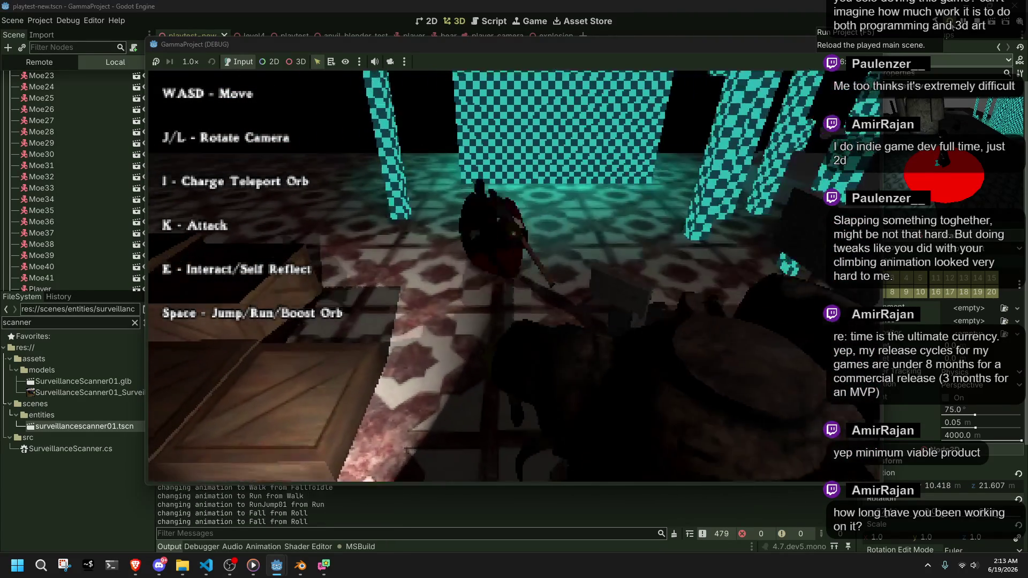
pyautogui.press('w')
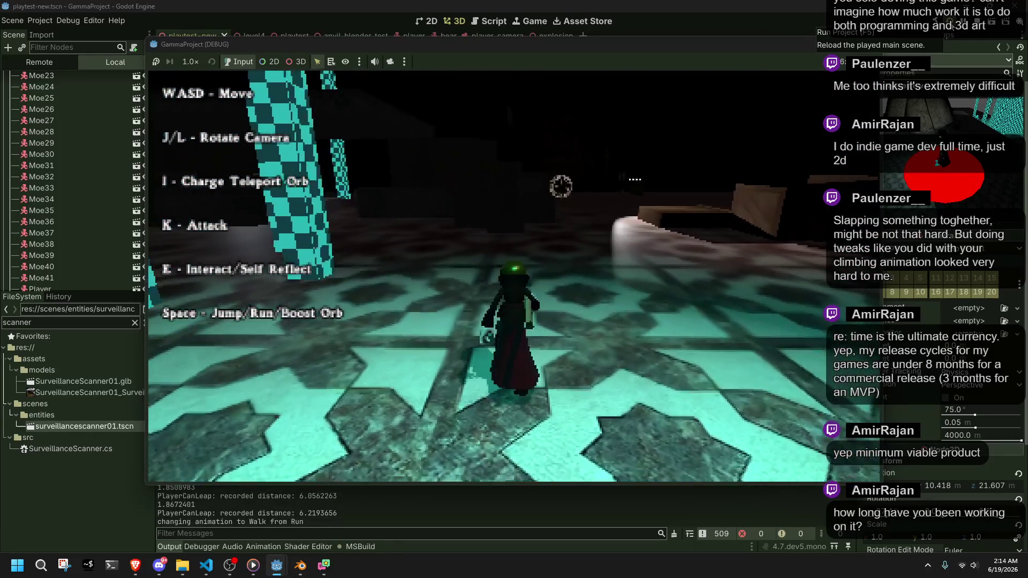
pyautogui.press('k')
pyautogui.press('w')
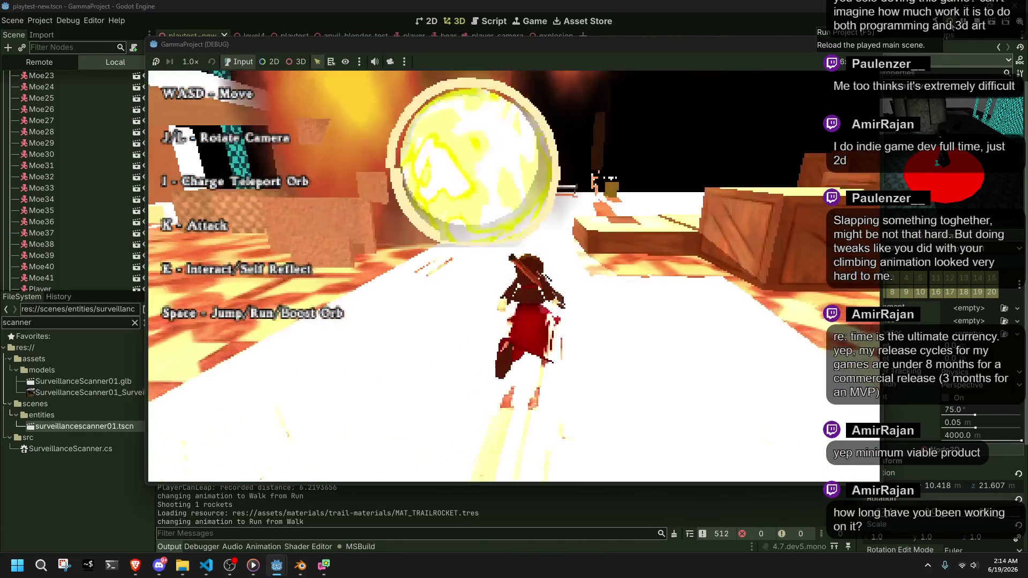
pyautogui.press('w')
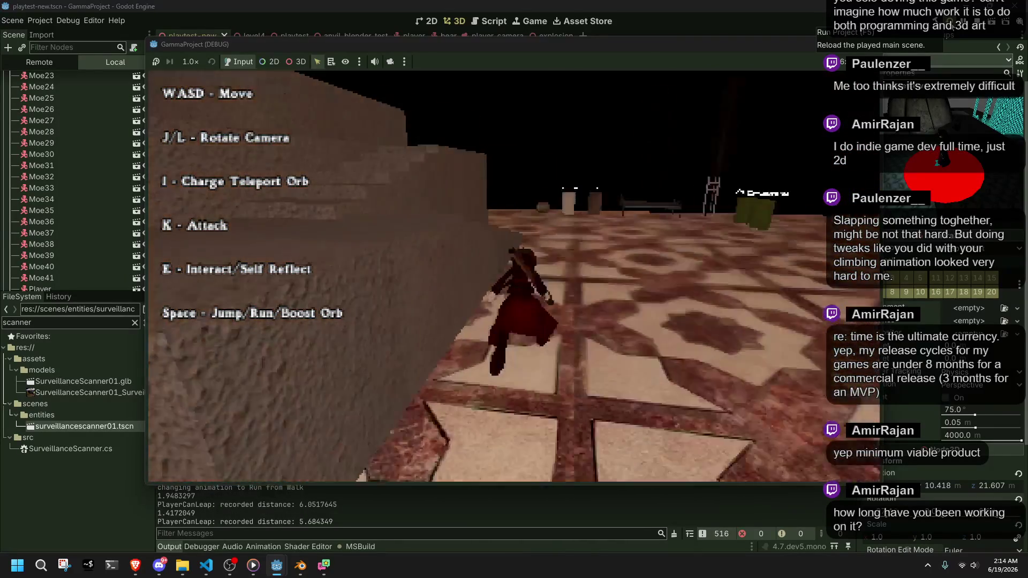
pyautogui.press('s')
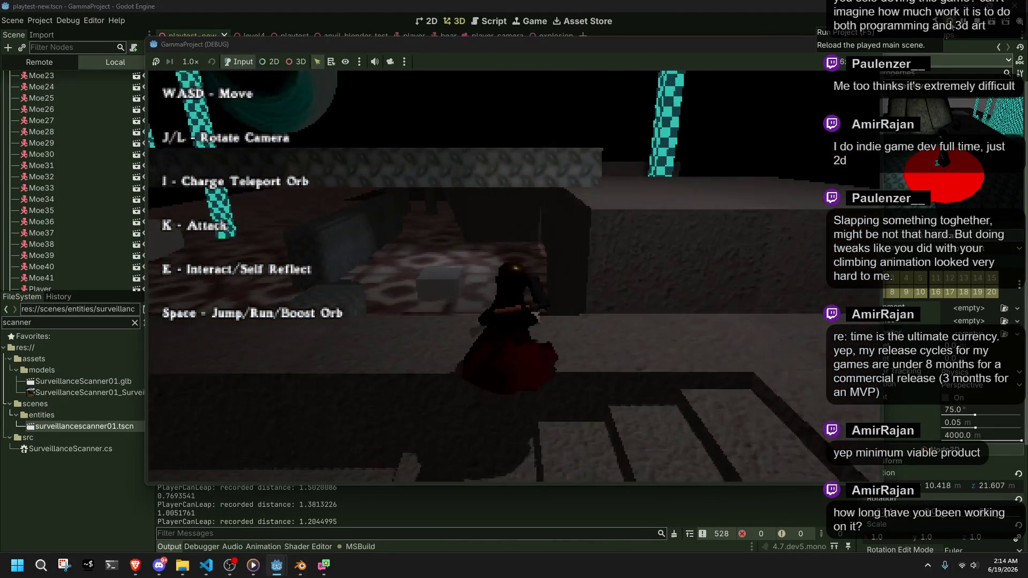
pyautogui.press('w')
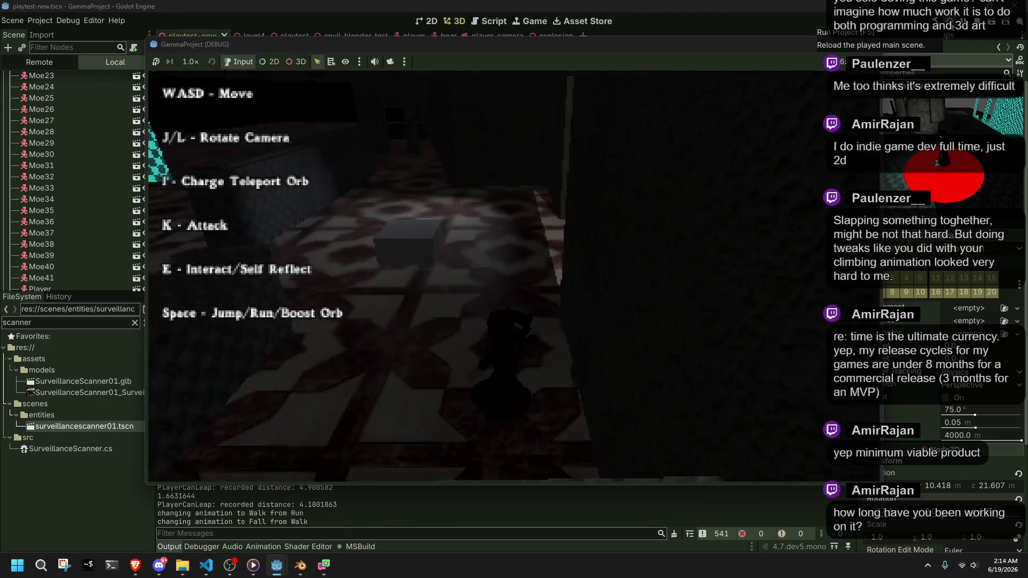
pyautogui.press('w')
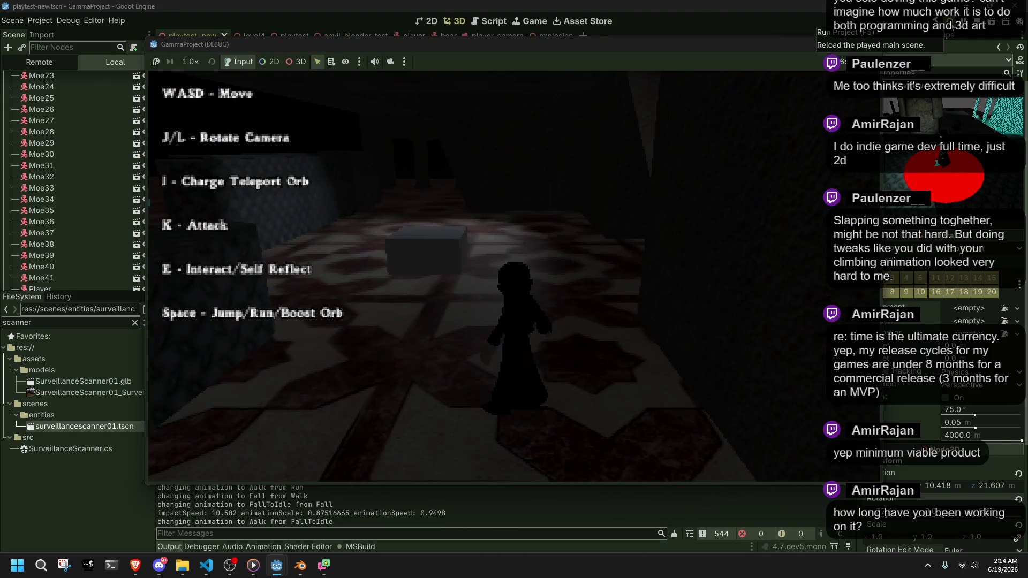
pyautogui.click(880, 46)
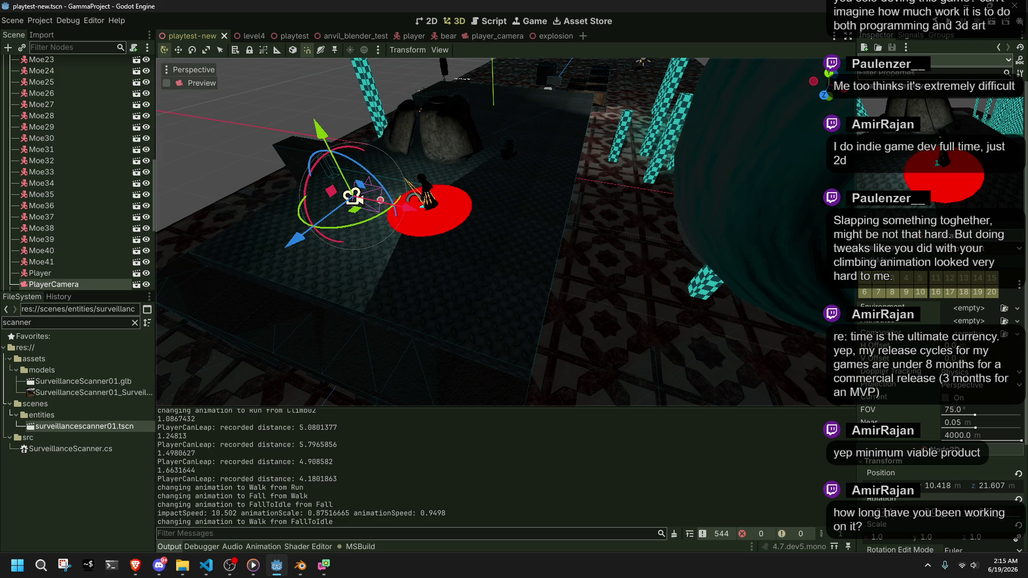
# Orbit and zoom the 3D viewport to inspect the PlayerCamera beside the player
pyautogui.hotkey('alt', 'Tab')
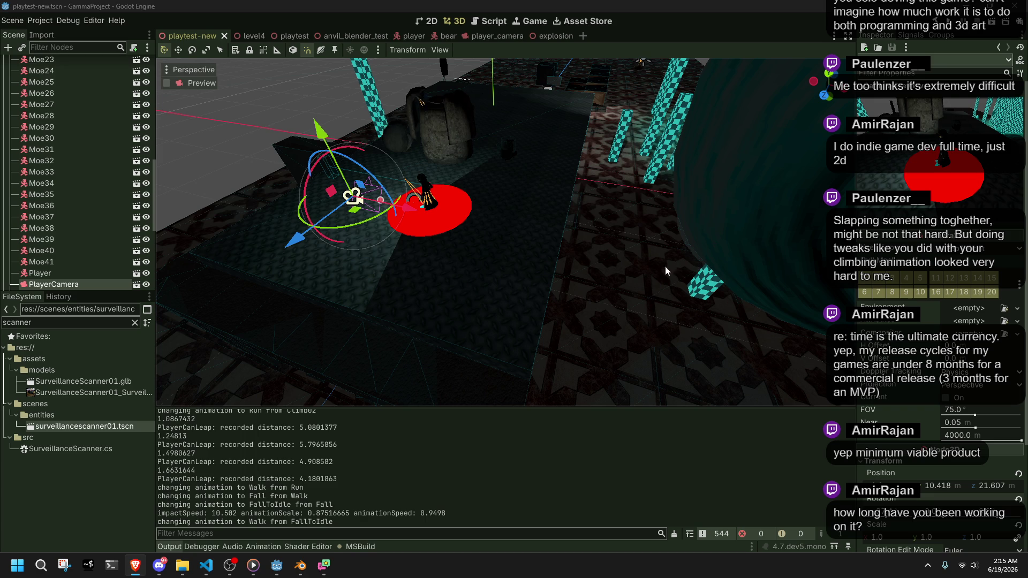
pyautogui.moveTo(505, 312)
pyautogui.mouseDown()
pyautogui.moveTo(455, 265)
pyautogui.moveTo(338, 229)
pyautogui.mouseUp()
pyautogui.moveTo(481, 300); pyautogui.dragTo(480, 300)
# Save the playtest-new scene and return to the Rotation.Y line in Player.cs
pyautogui.hotkey('ctrl', 's')
pyautogui.click(206, 566)
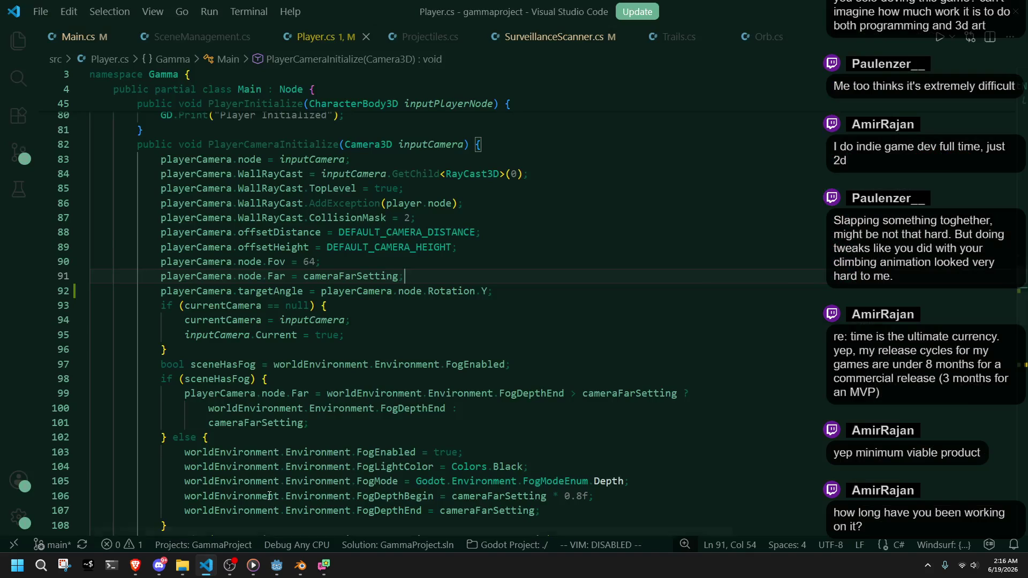
pyautogui.press('Down')
pyautogui.press('Down')
pyautogui.click(494, 293)
pyautogui.press('Left')
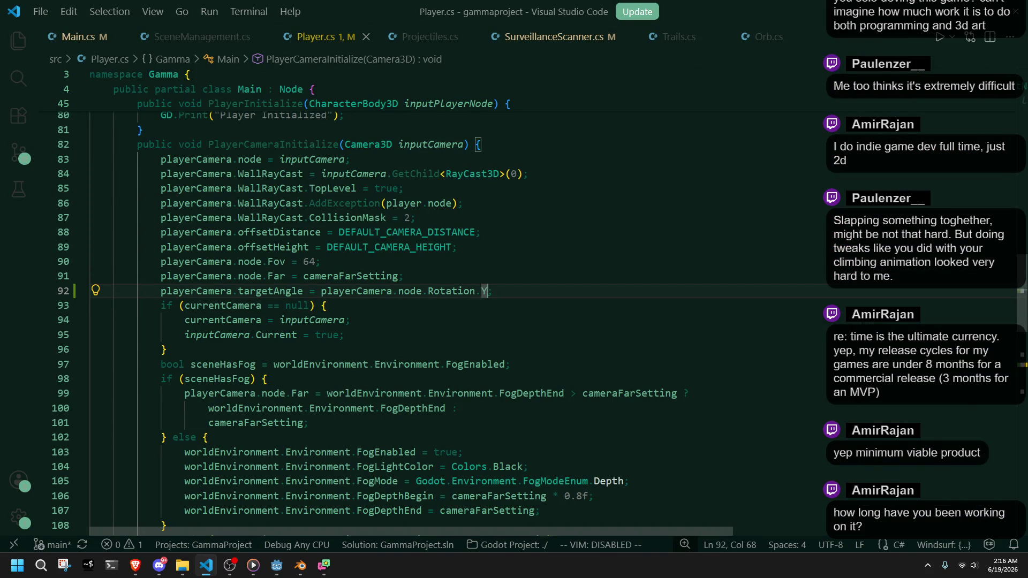
# Review the targetAngle line and locate the start of PlayerCameraUpdate's body
pyautogui.hotkey('alt', 'Tab')
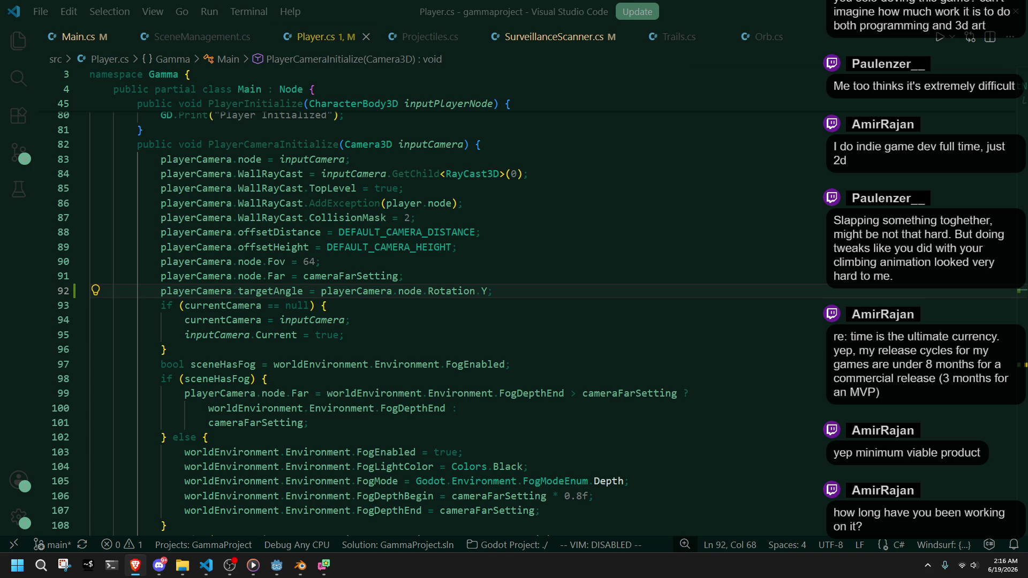
pyautogui.click(302, 293)
pyautogui.click(162, 287)
pyautogui.scroll(-20, 360, 312)
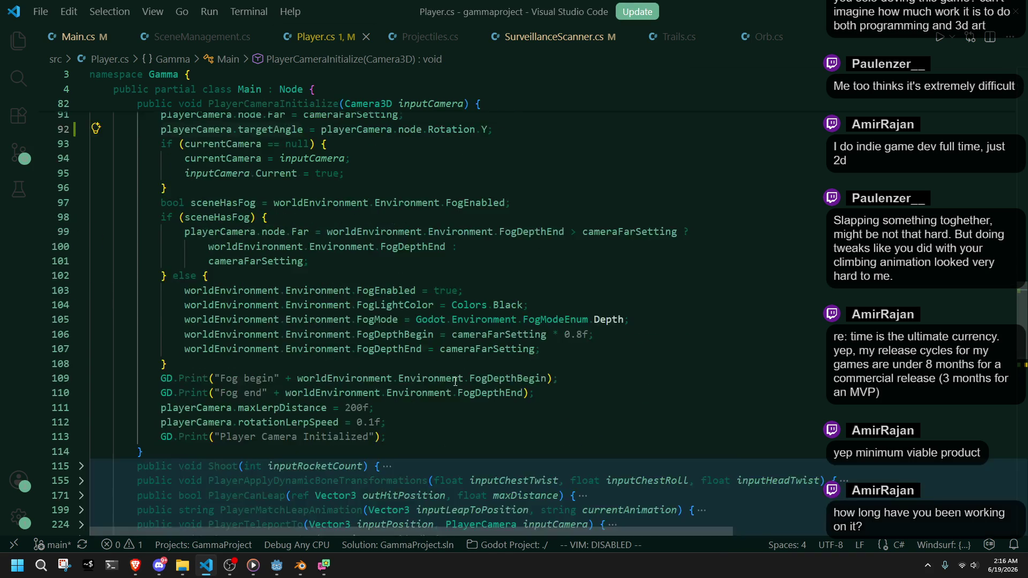
pyautogui.scroll(4, 455, 382)
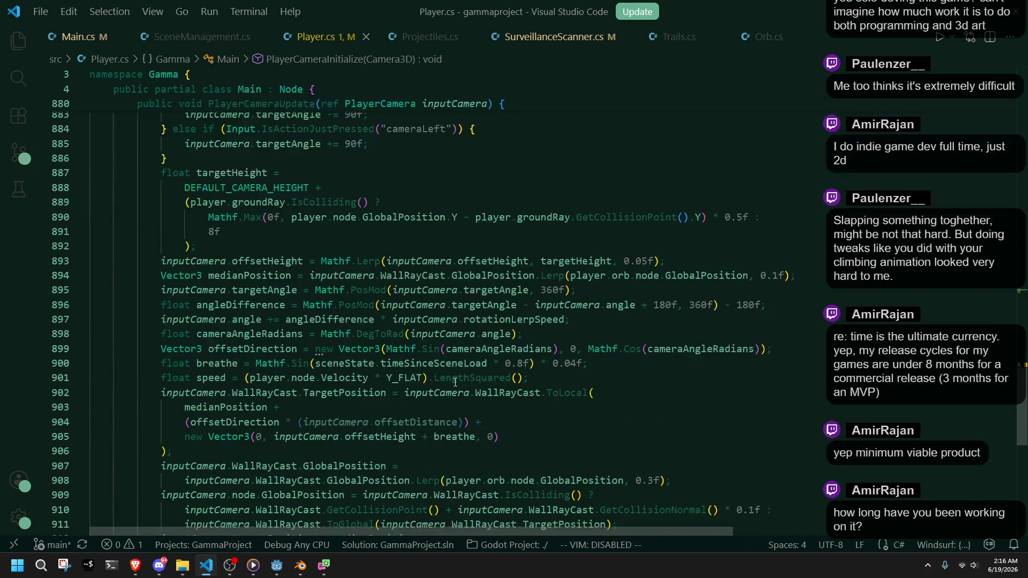
pyautogui.doubleClick(241, 336)
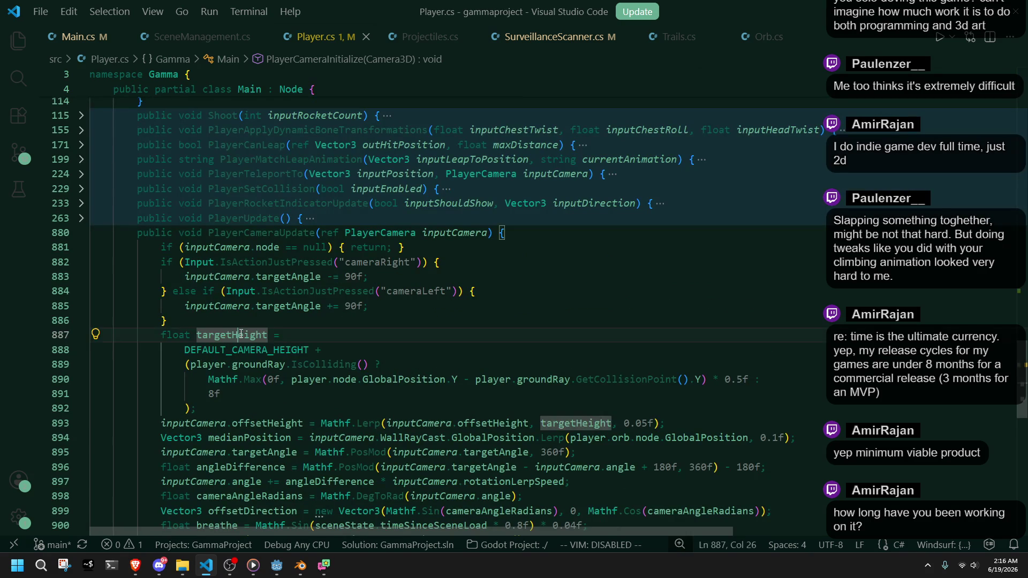
pyautogui.click(479, 250)
# Add GD.Print(playerCamera.targetAngle); below PlayerCameraUpdate's null check and save
pyautogui.click(523, 235)
pyautogui.press('Return')
pyautogui.write('GD.Print')
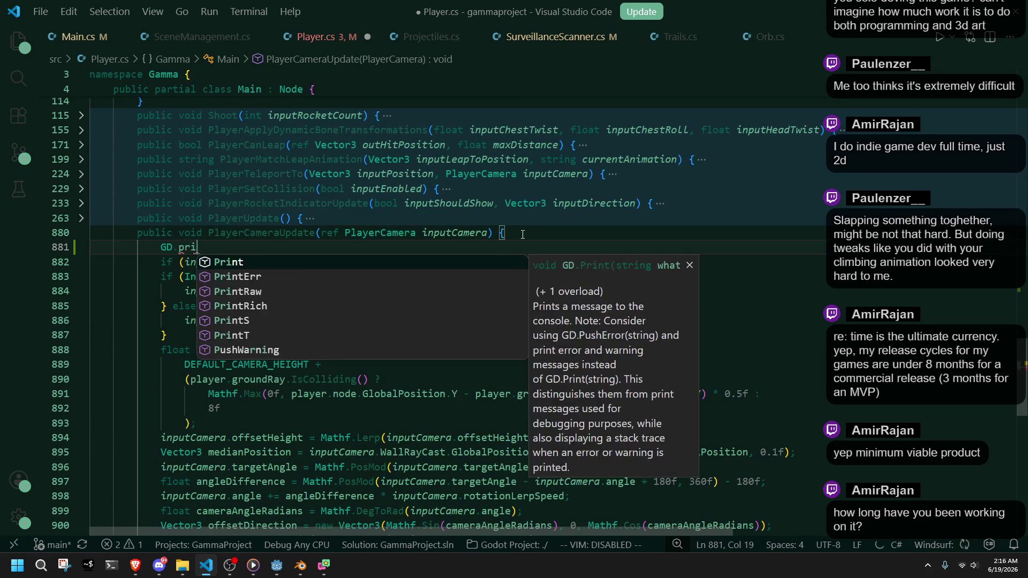
pyautogui.write('(')
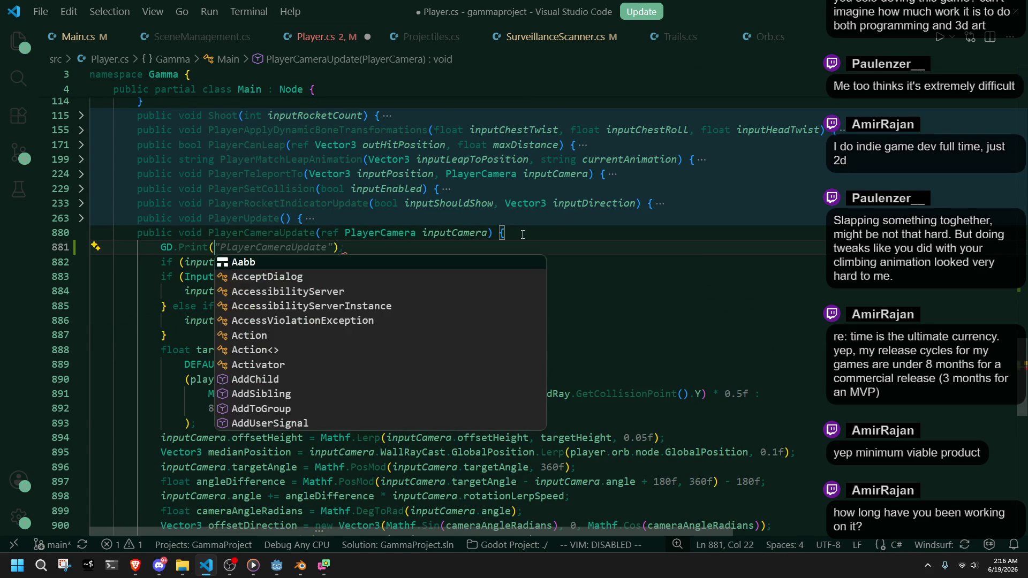
pyautogui.write('playerCamera.targetAngle);')
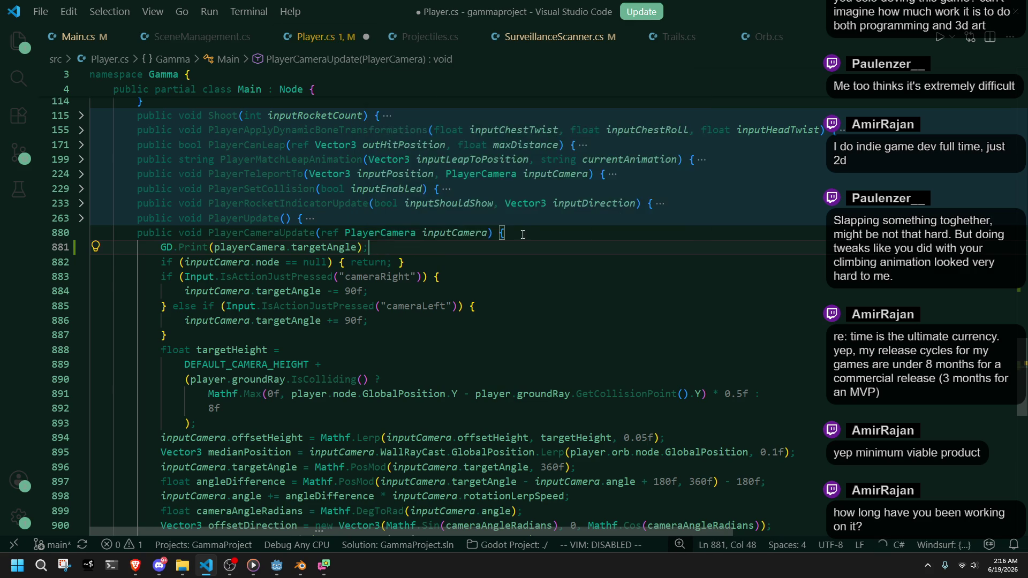
pyautogui.hotkey('ctrl', 's')
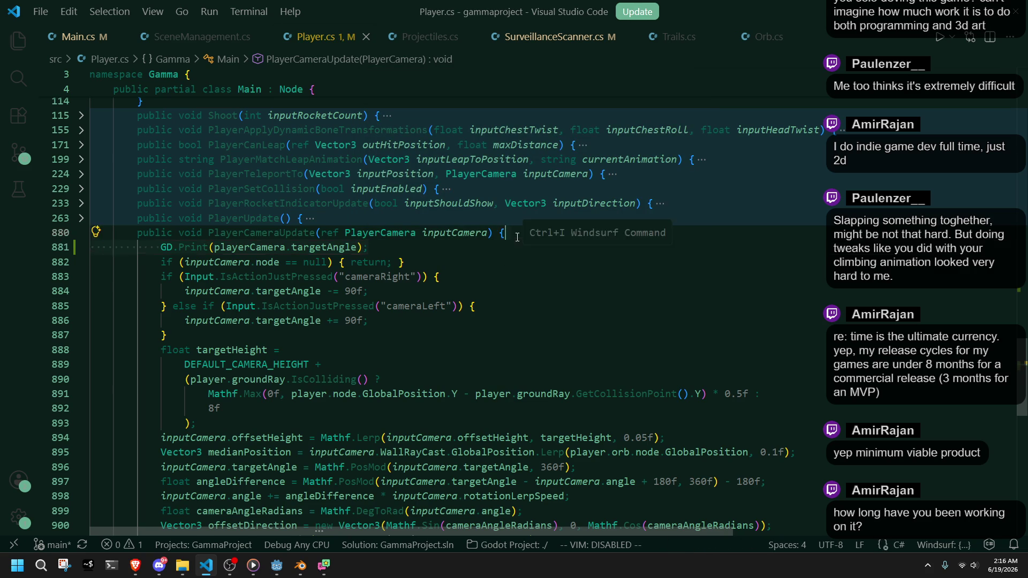
pyautogui.hotkey('alt', 'Down')
pyautogui.click(277, 569)
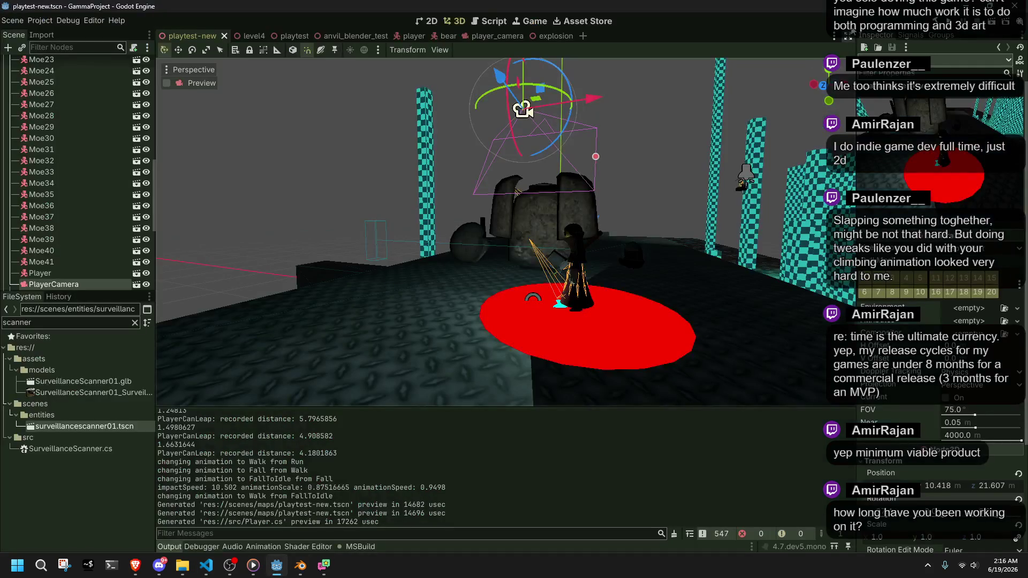
# Run the game with F5, turn the camera with J, J, L, logging 270, 180 and 90, then close it
pyautogui.press('F5')
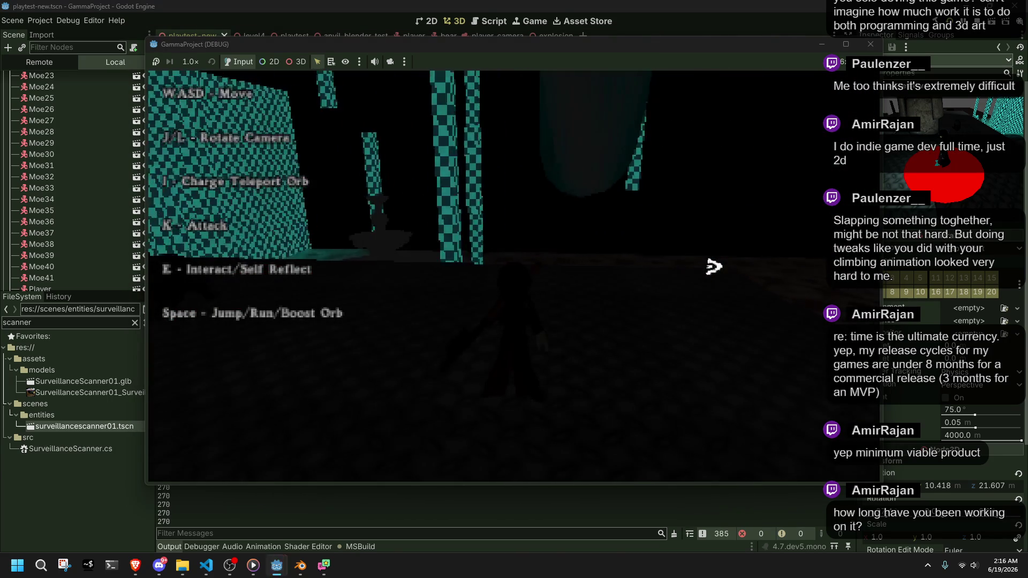
pyautogui.press('j')
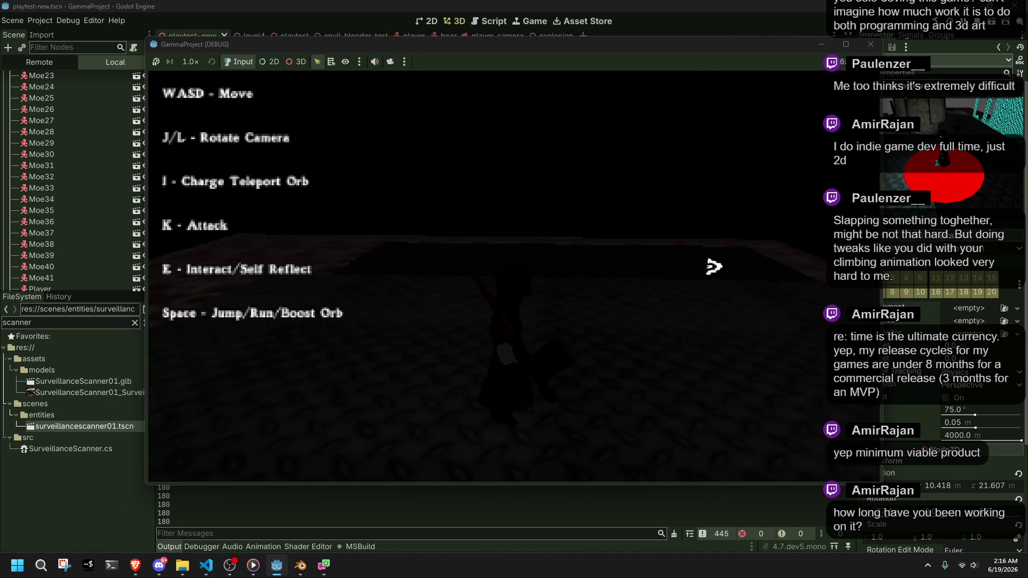
pyautogui.press('j')
pyautogui.press('j')
pyautogui.press('l')
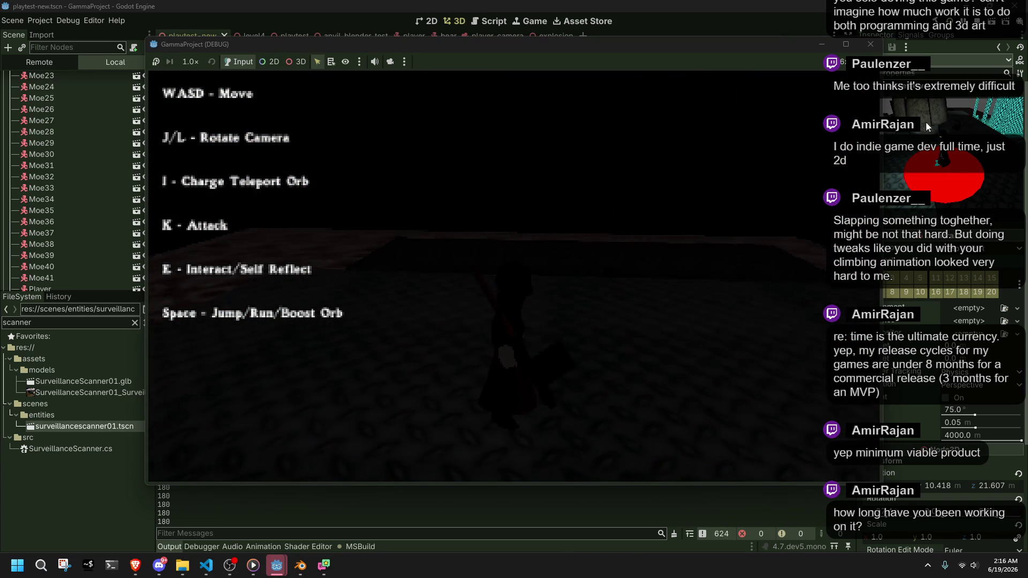
pyautogui.click(873, 44)
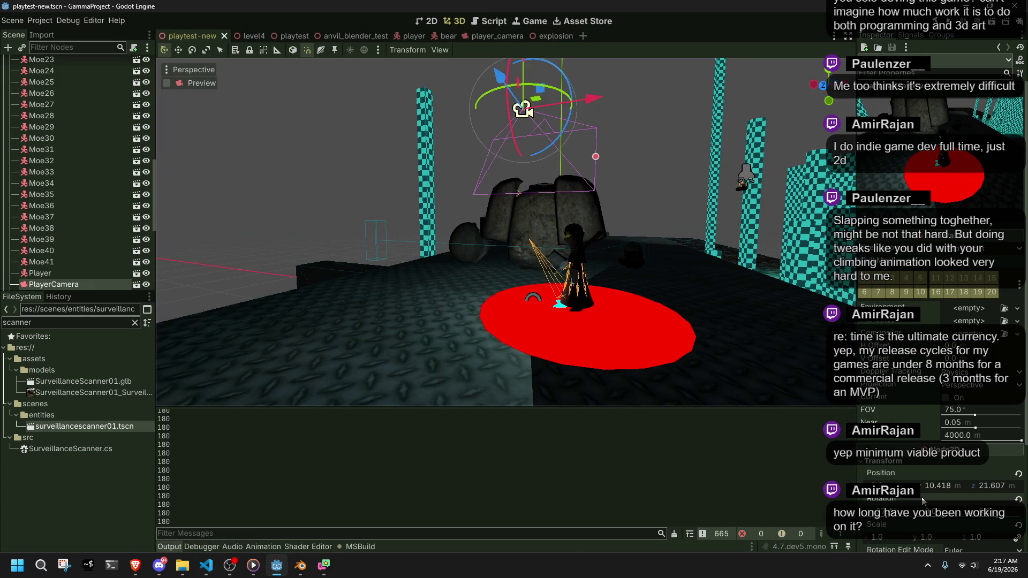
# Drag the PlayerCamera Rotation values in the Inspector to reorient the camera, checking the browser between adjustments
pyautogui.moveTo(943, 519)
pyautogui.mouseDown()
pyautogui.moveTo(930, 519)
pyautogui.moveTo(959, 518)
pyautogui.mouseUp()
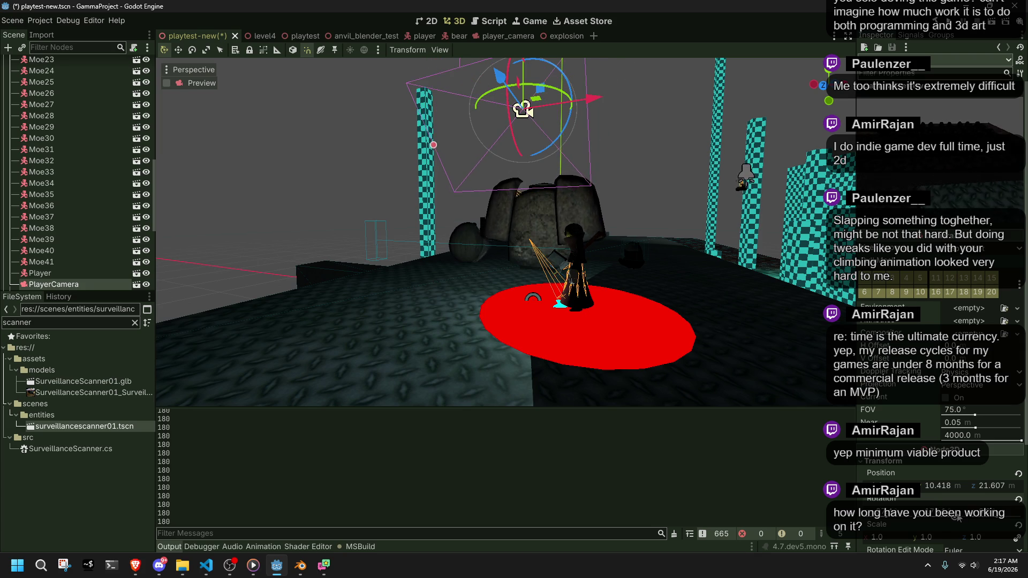
pyautogui.moveTo(959, 519); pyautogui.dragTo(938, 519)
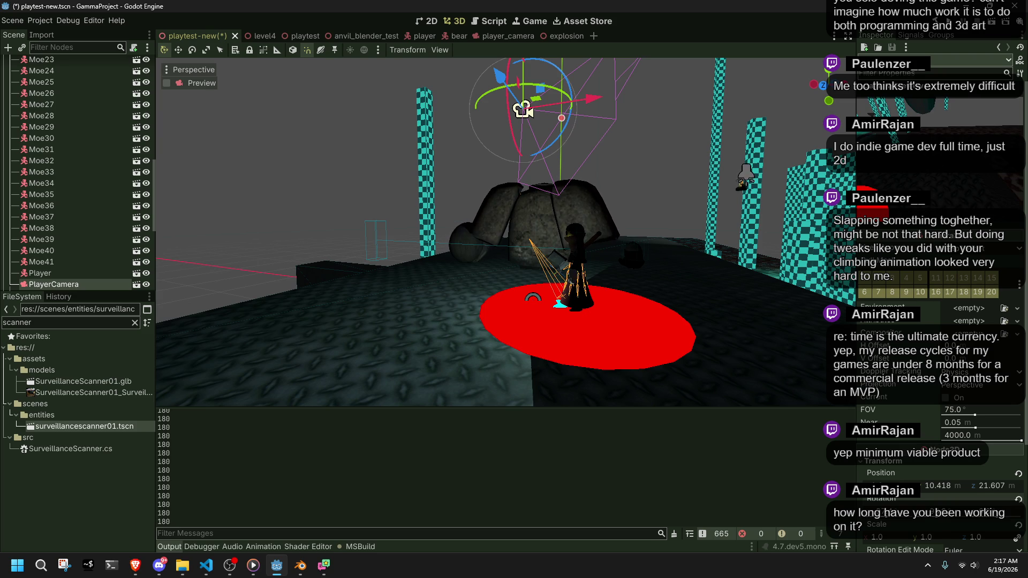
pyautogui.hotkey('alt', 'Tab')
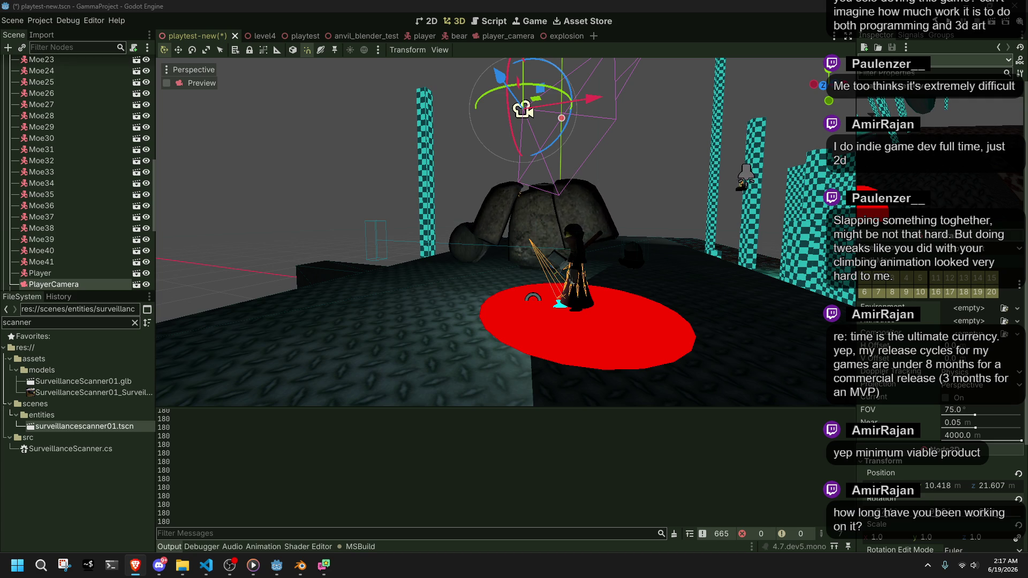
pyautogui.moveTo(932, 519); pyautogui.dragTo(909, 522)
pyautogui.hotkey('alt', 'Tab')
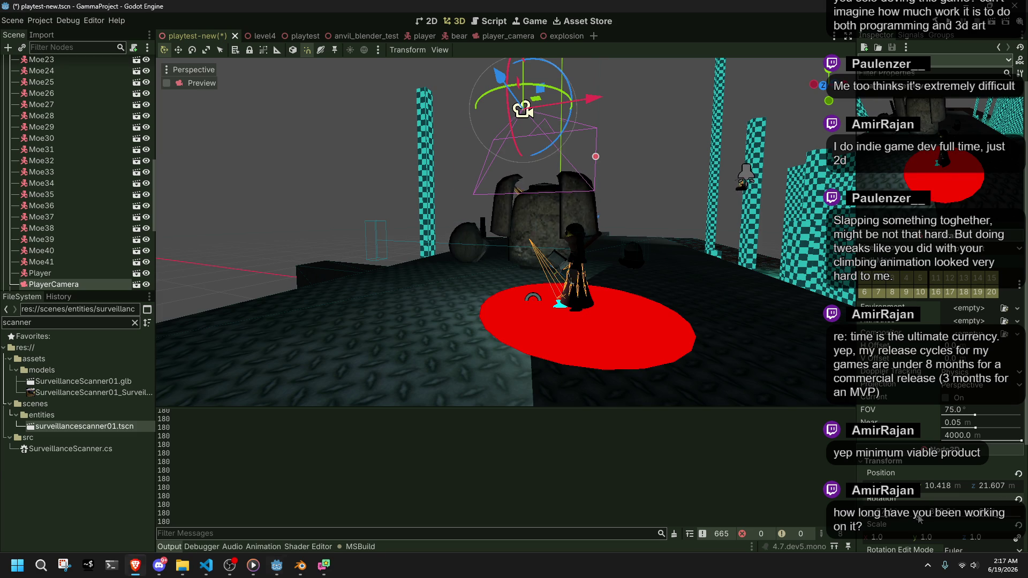
pyautogui.hotkey('alt', 'Tab')
pyautogui.hotkey('alt', 'Tab')
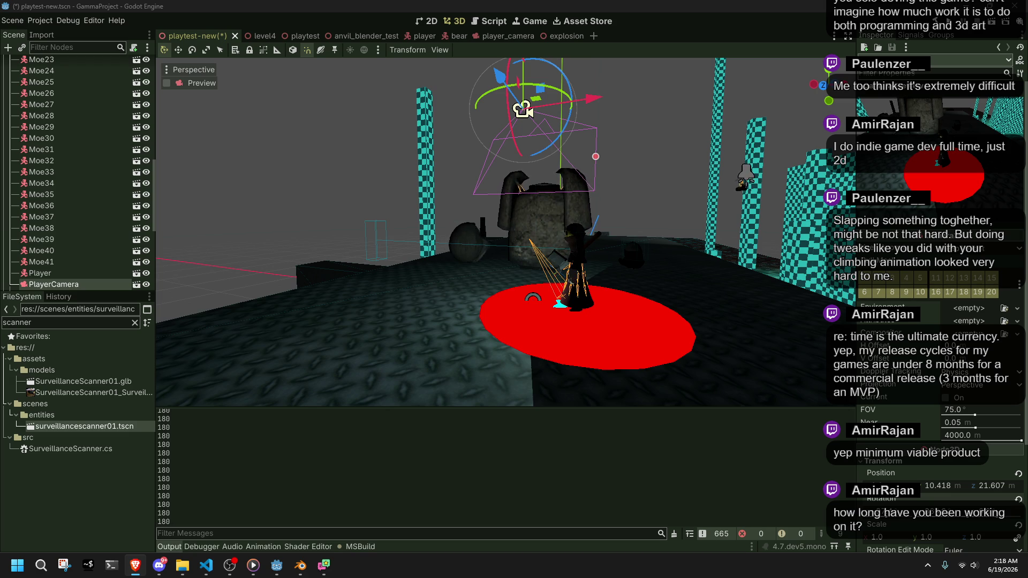
# Scroll Player.cs up to line 92, where targetAngle is set from the camera's Rotation.Y
pyautogui.click(206, 566)
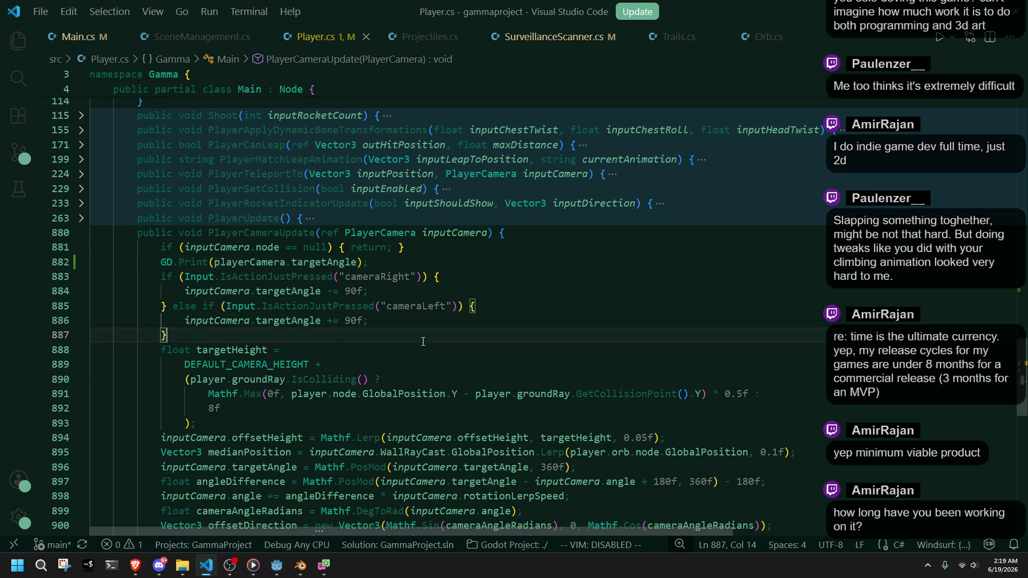
pyautogui.scroll(12, 423, 342)
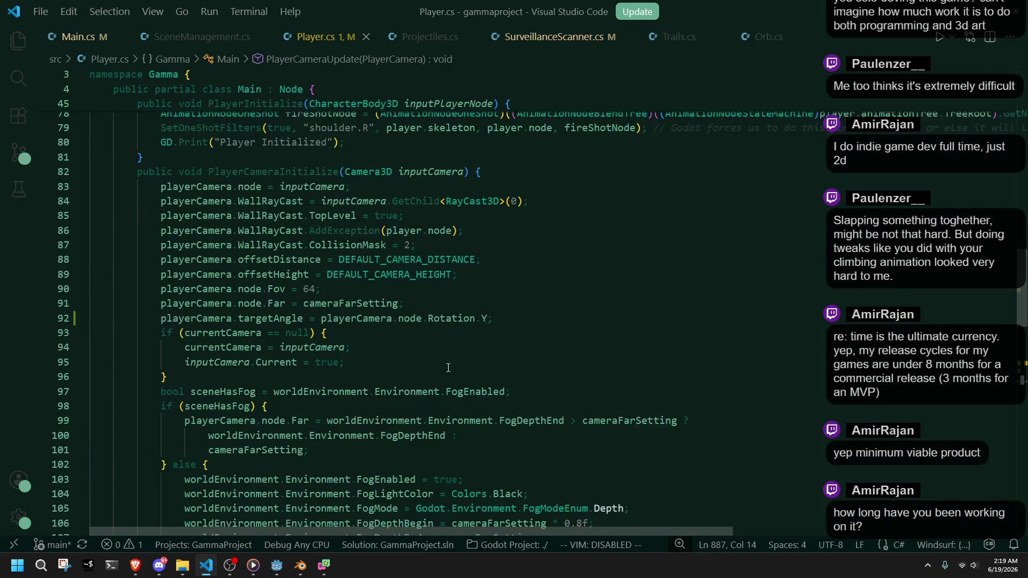
pyautogui.scroll(1, 445, 368)
pyautogui.click(400, 360)
pyautogui.click(488, 347)
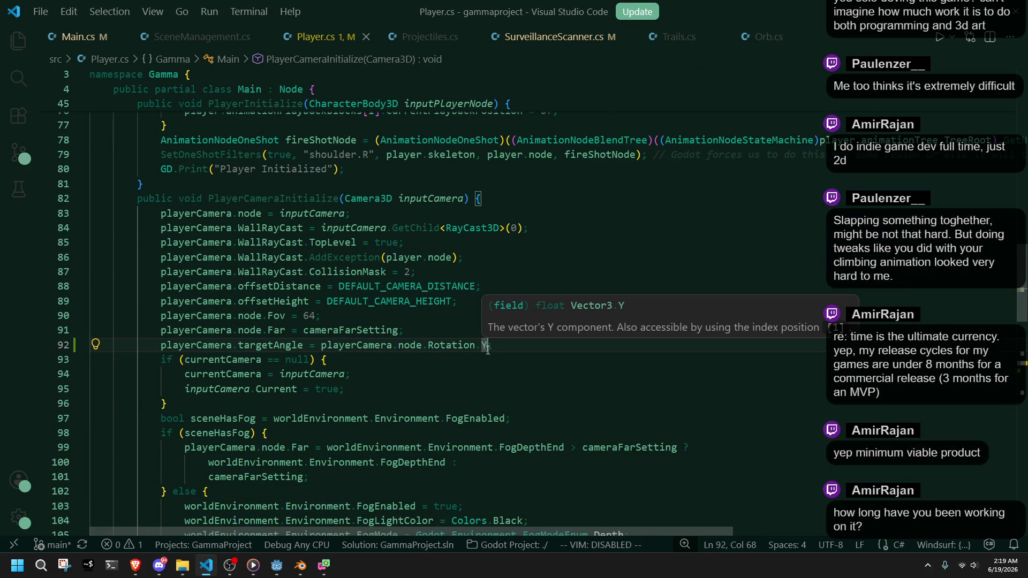
pyautogui.press('Down')
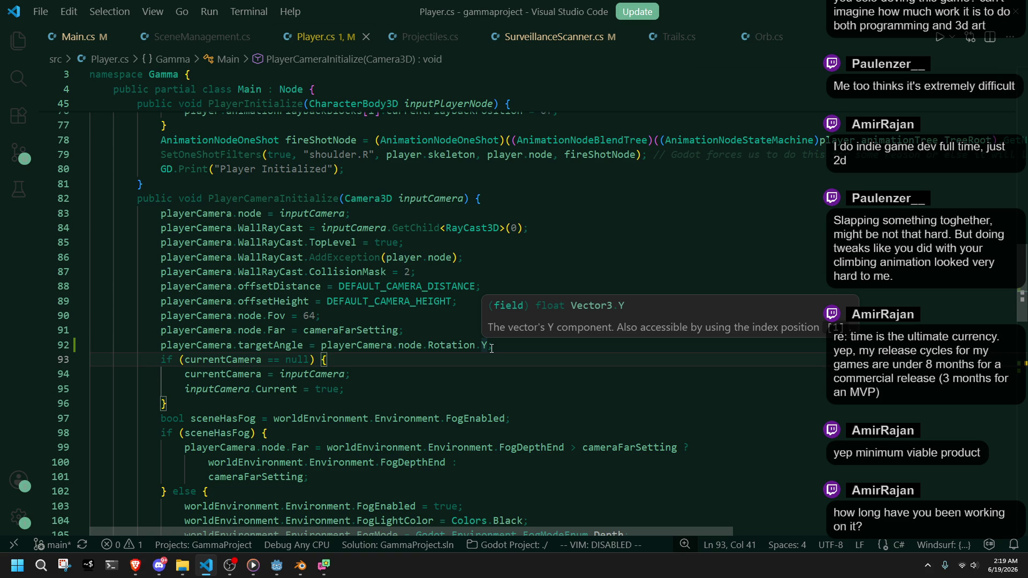
# Terminate line 92 with a semicolon and delete the old Rotation.Y expression after the equals sign
pyautogui.click(493, 347)
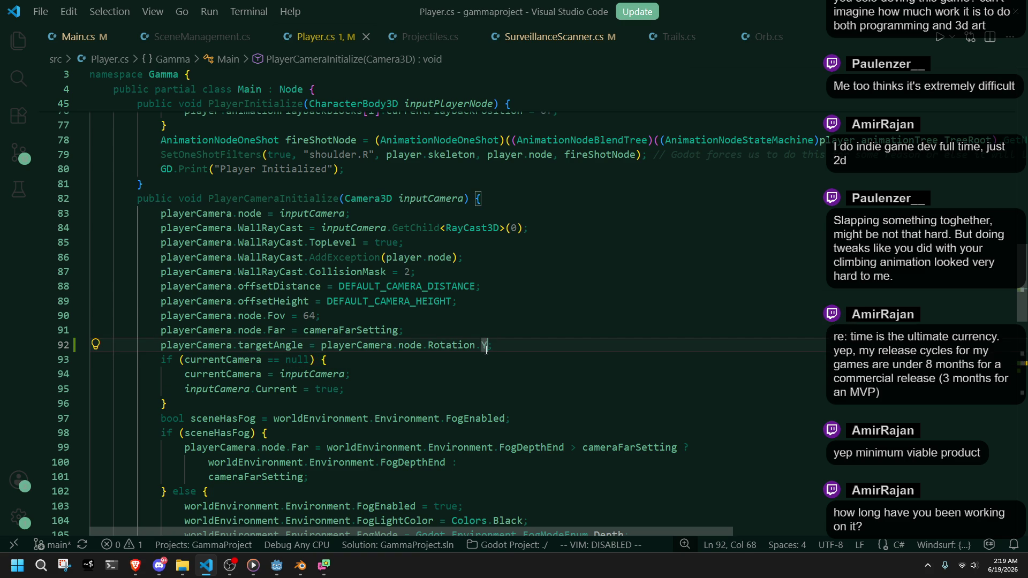
pyautogui.write(';')
pyautogui.click(318, 352)
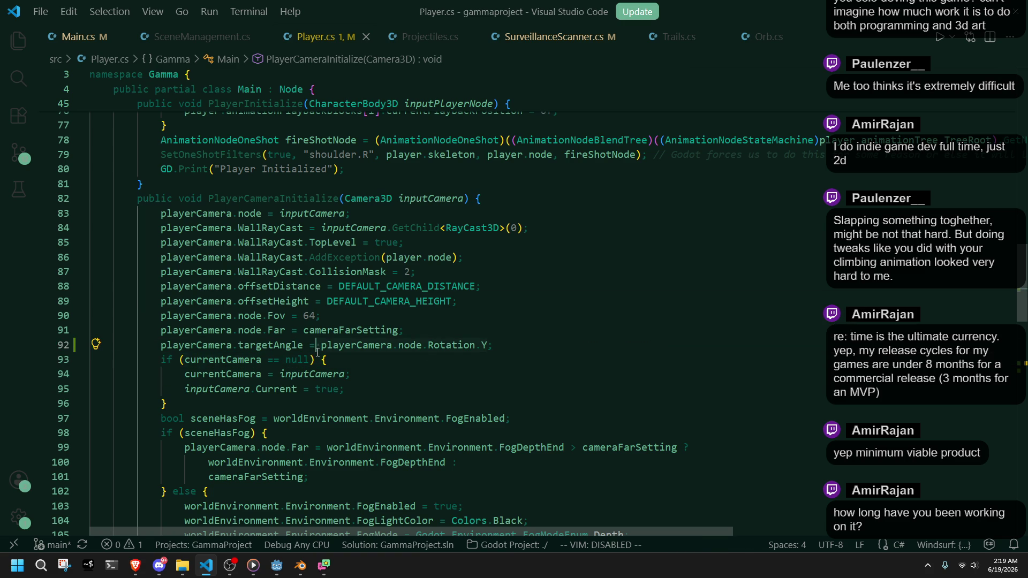
pyautogui.hotkey('ctrl', 'Delete')
pyautogui.hotkey('ctrl', 'Delete')
pyautogui.hotkey('ctrl', 'Delete')
# Write Mathf.Round(inputCamera.Rotation.Y / 90f) * 90f as the new value and save Player.cs
pyautogui.write('Math.')
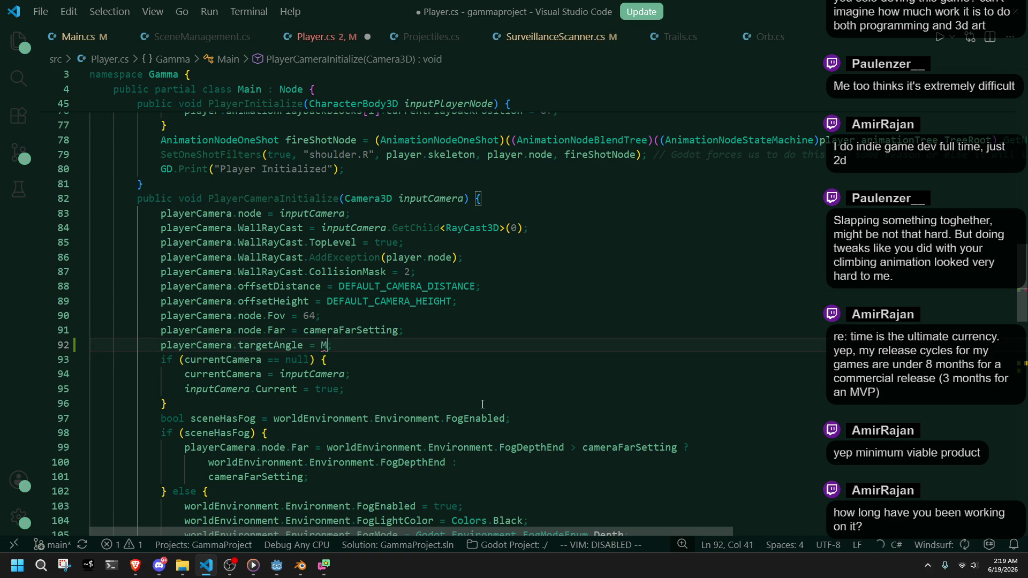
pyautogui.press('BackSpace')
pyautogui.write('f.rou')
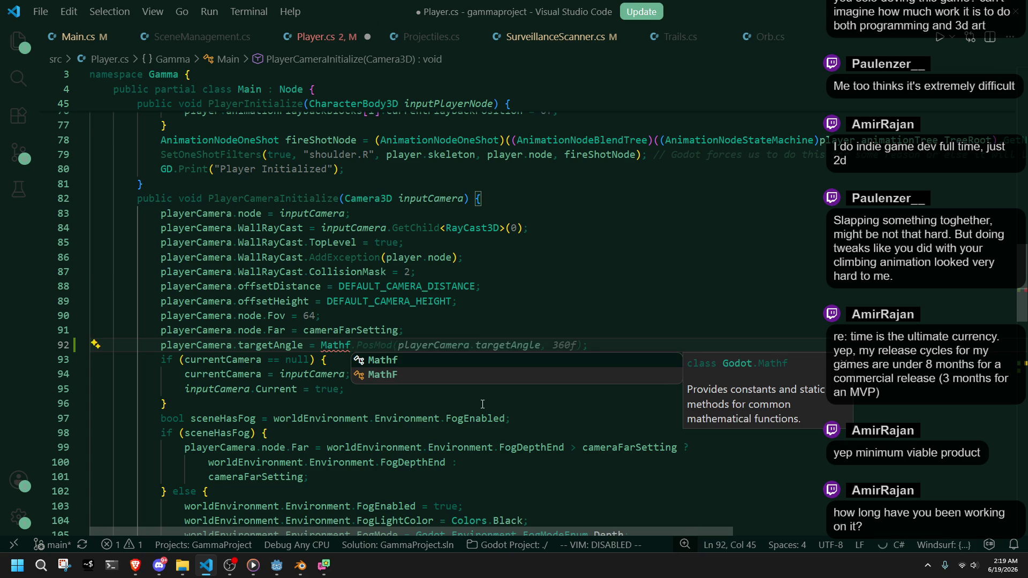
pyautogui.press('Tab')
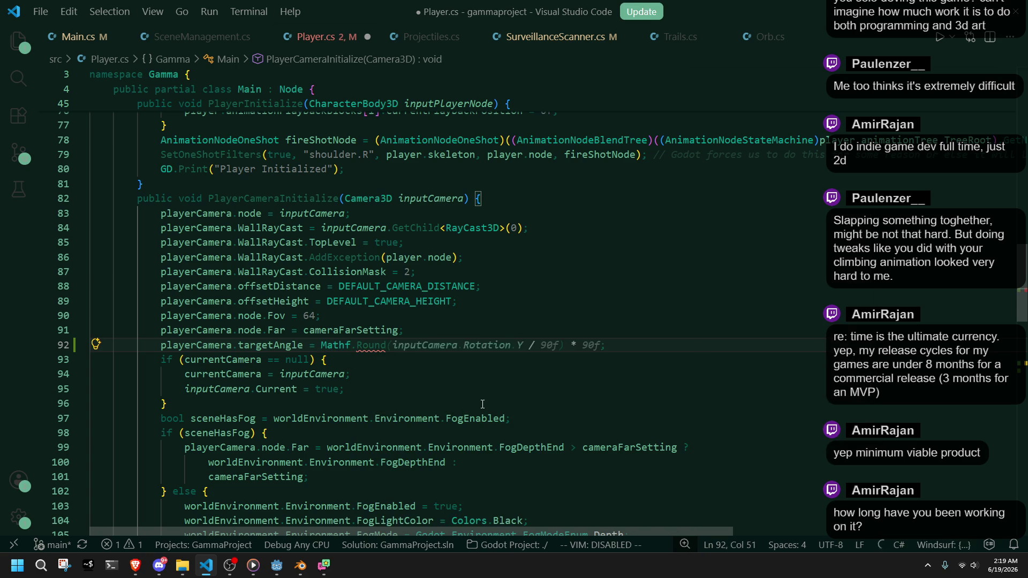
pyautogui.write('to')
pyautogui.write('I')
pyautogui.press('Tab')
pyautogui.hotkey('ctrl', 'z')
pyautogui.hotkey('ctrl', 'z')
pyautogui.press('Tab')
pyautogui.hotkey('ctrl', 's')
pyautogui.click(483, 404)
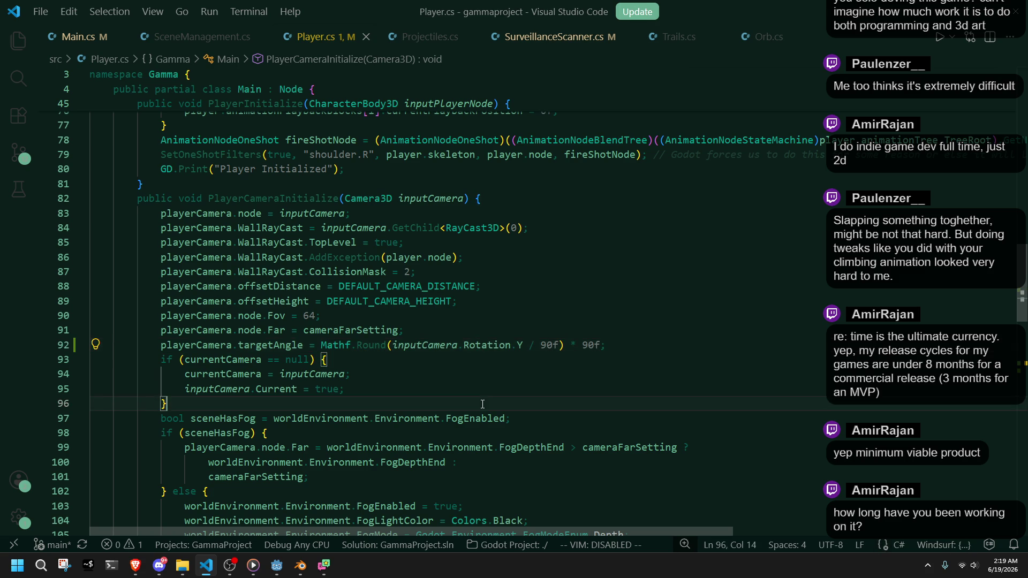
# Run the game from Godot and rotate the camera with J and L while moving, watching the logged angle
pyautogui.click(277, 565)
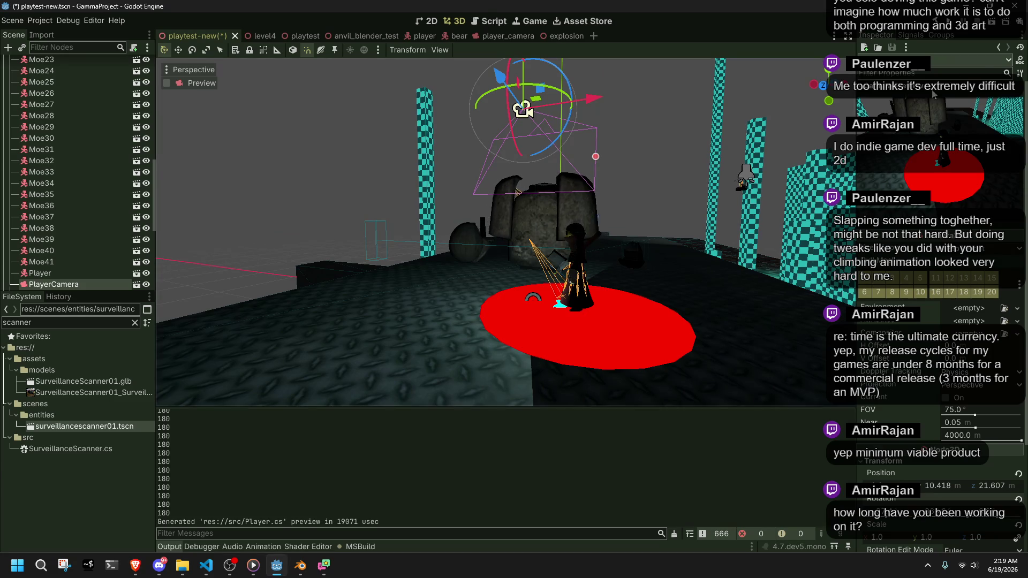
pyautogui.press('F5')
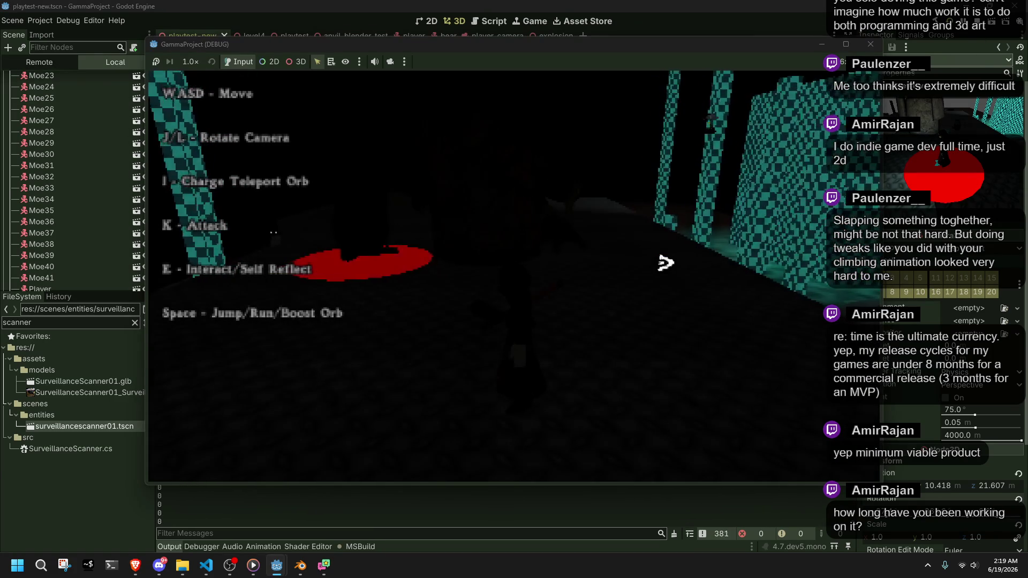
pyautogui.press('j')
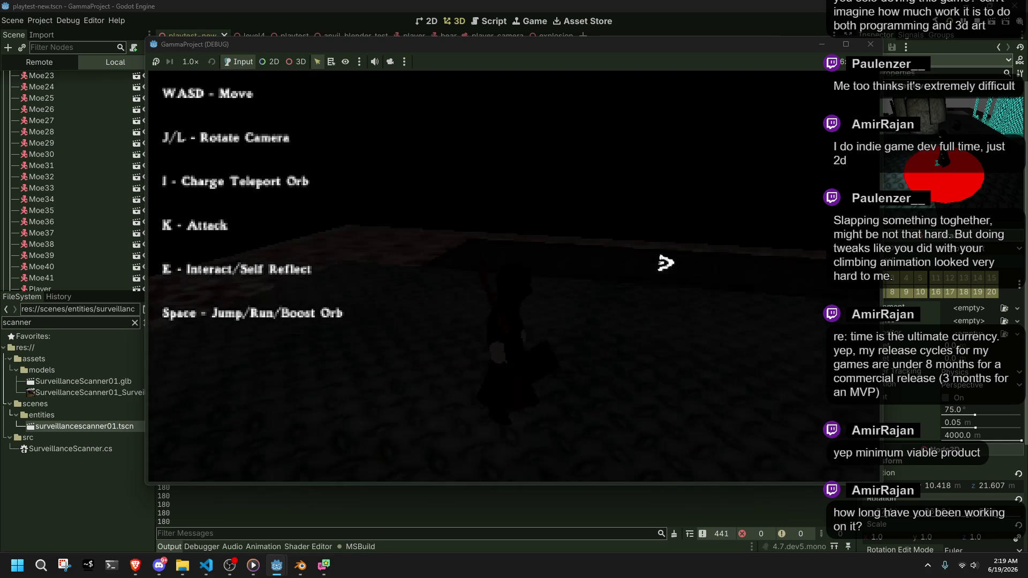
pyautogui.press('l')
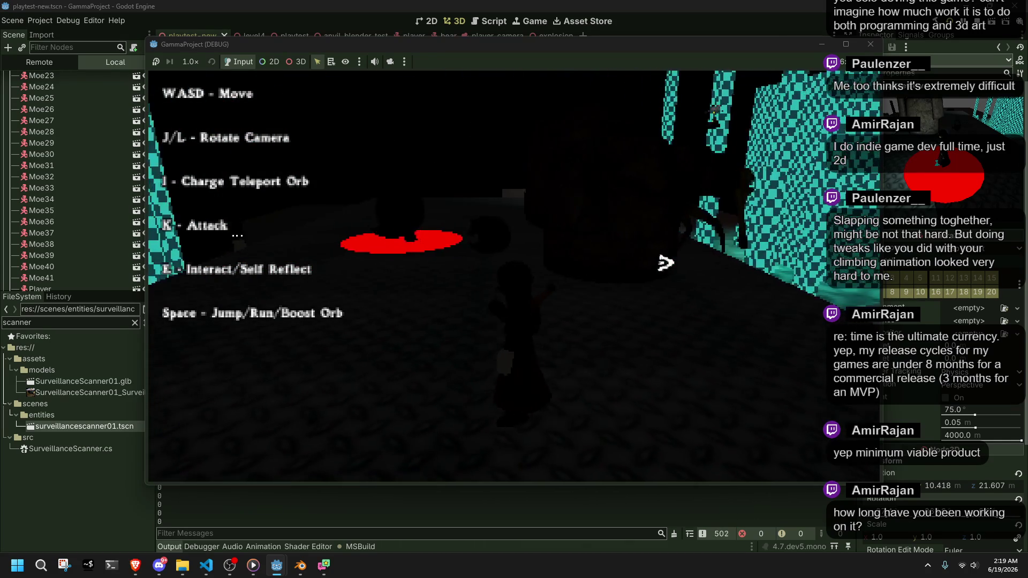
pyautogui.press('w')
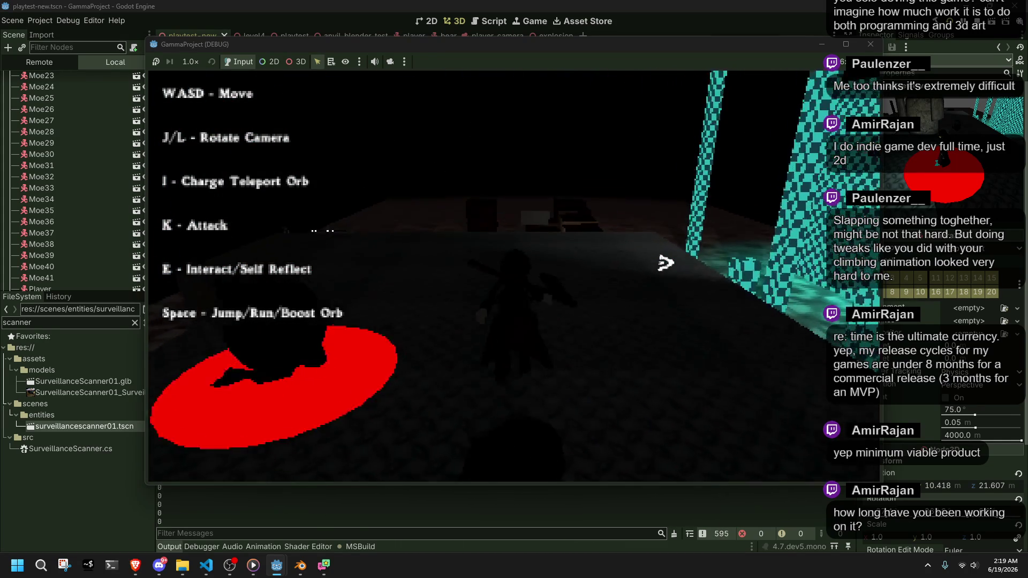
pyautogui.press('l')
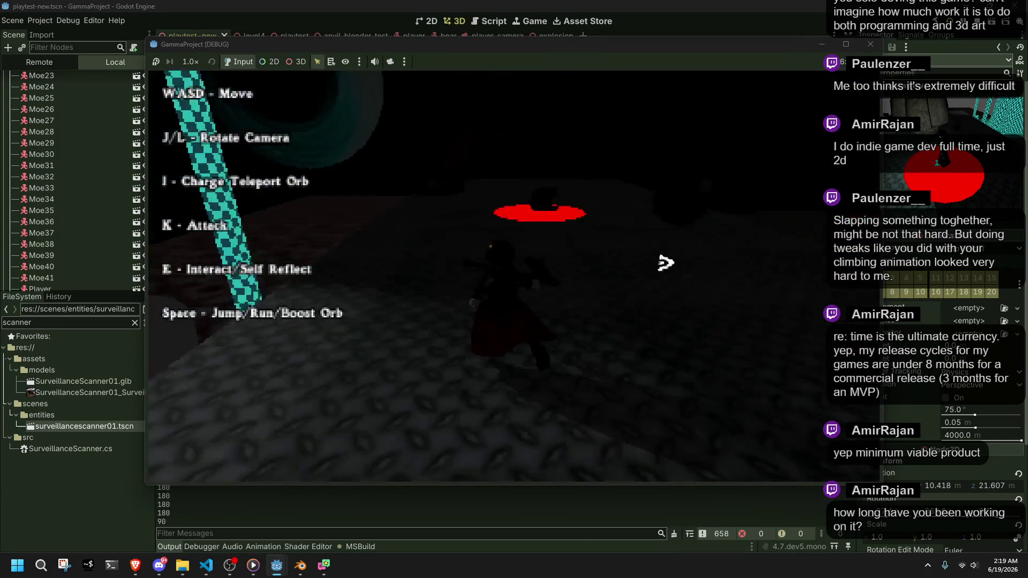
pyautogui.press('l')
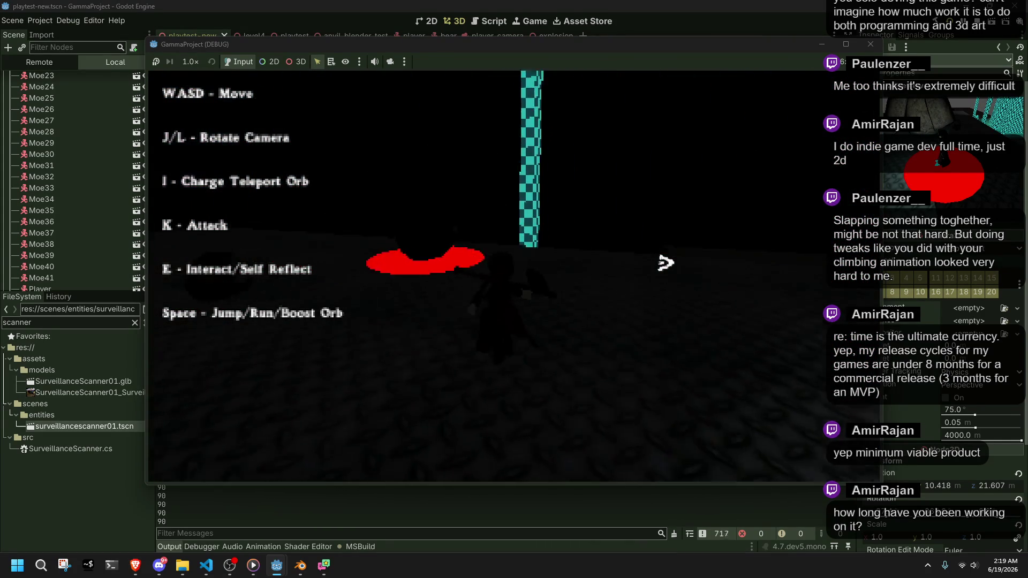
pyautogui.press('j')
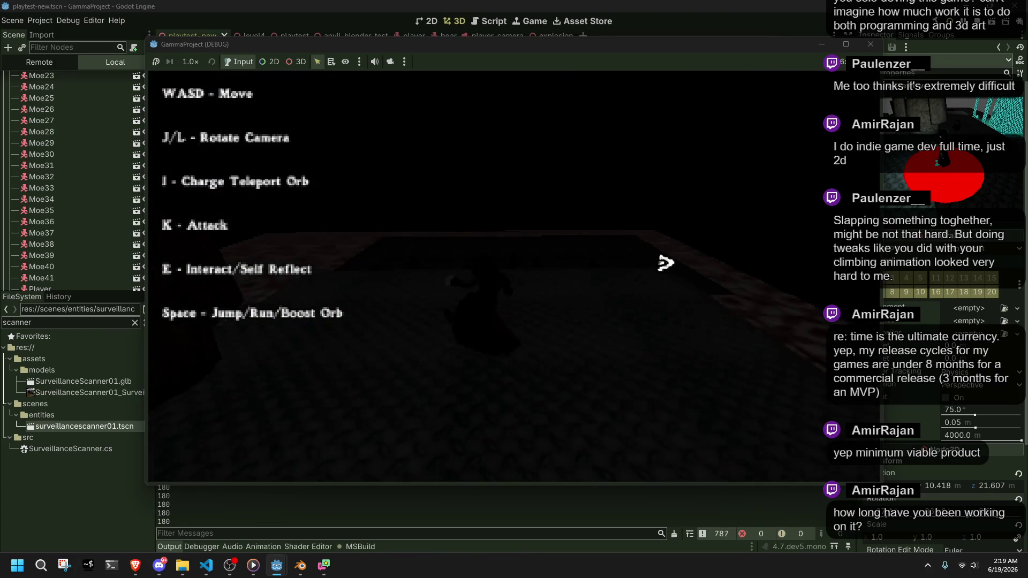
pyautogui.press('j')
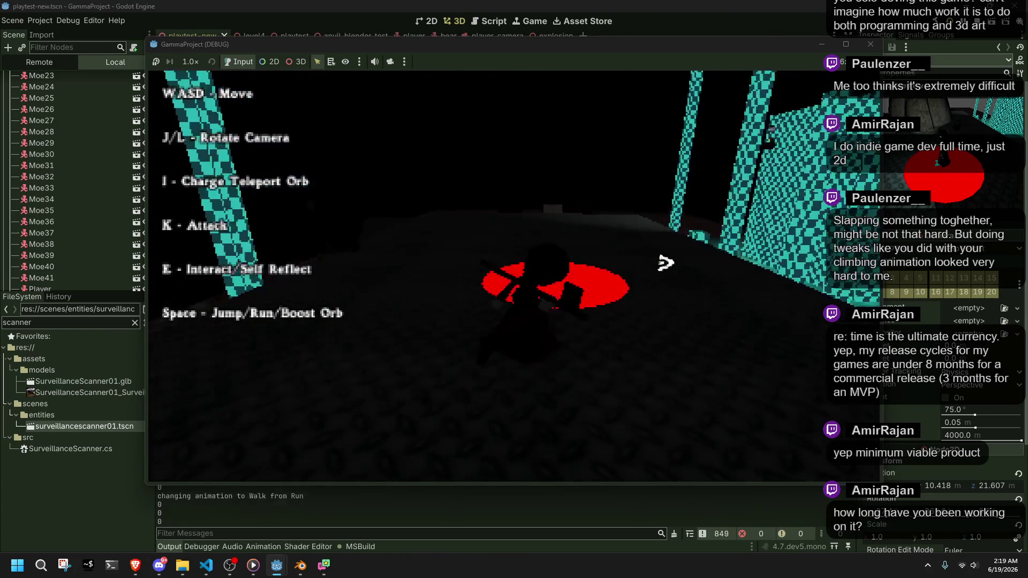
pyautogui.press('w')
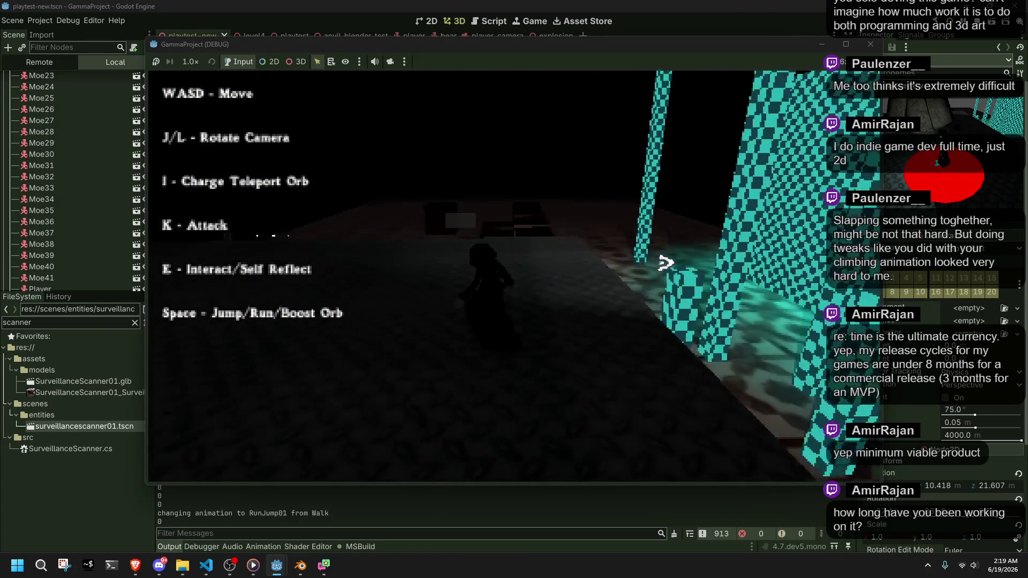
# Keep turning the camera toward the crates and teal wall, confirming 180, 270 and 90, then stop the game
pyautogui.press('j')
pyautogui.press('j')
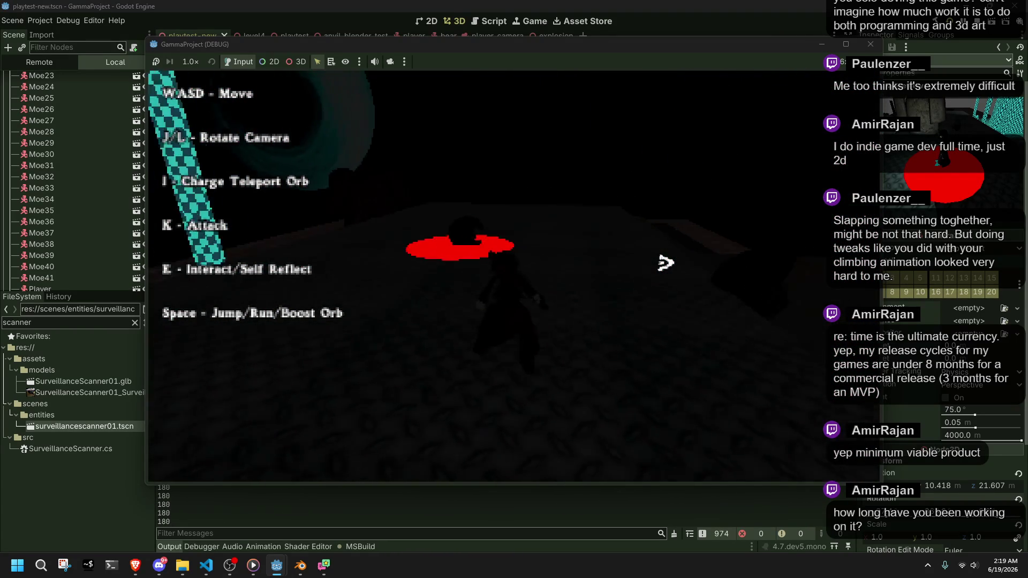
pyautogui.press('j')
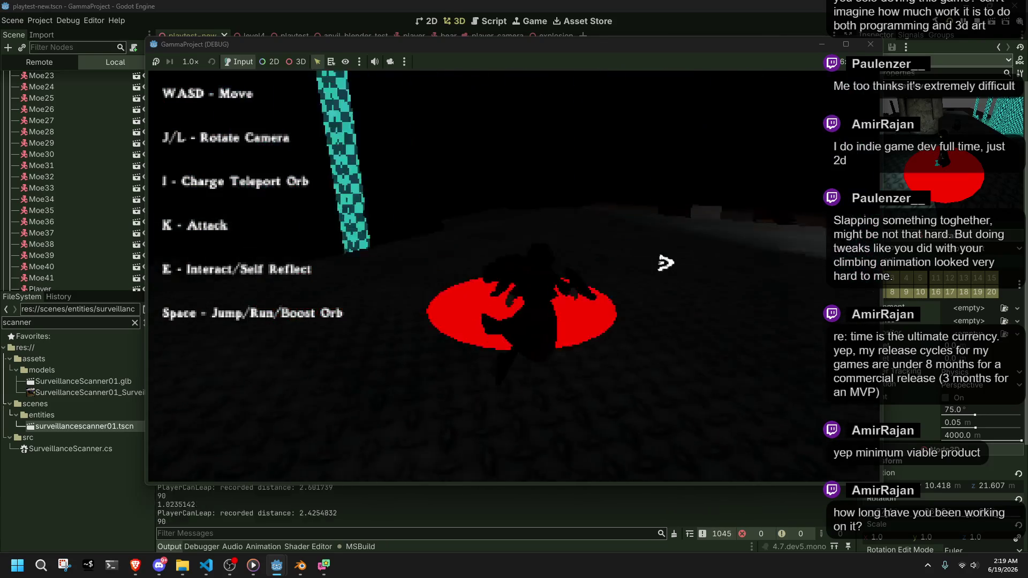
pyautogui.press('j')
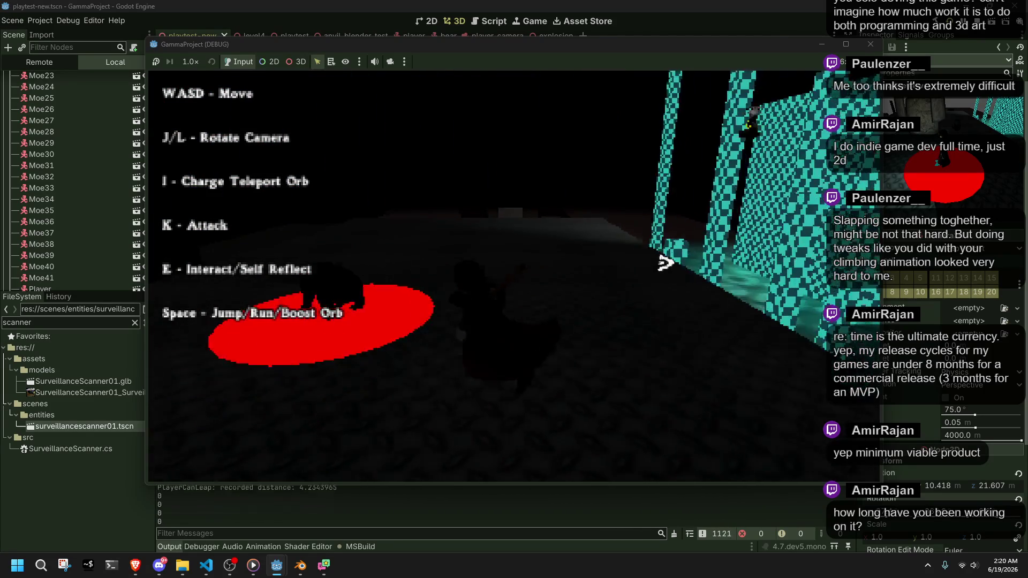
pyautogui.press('j')
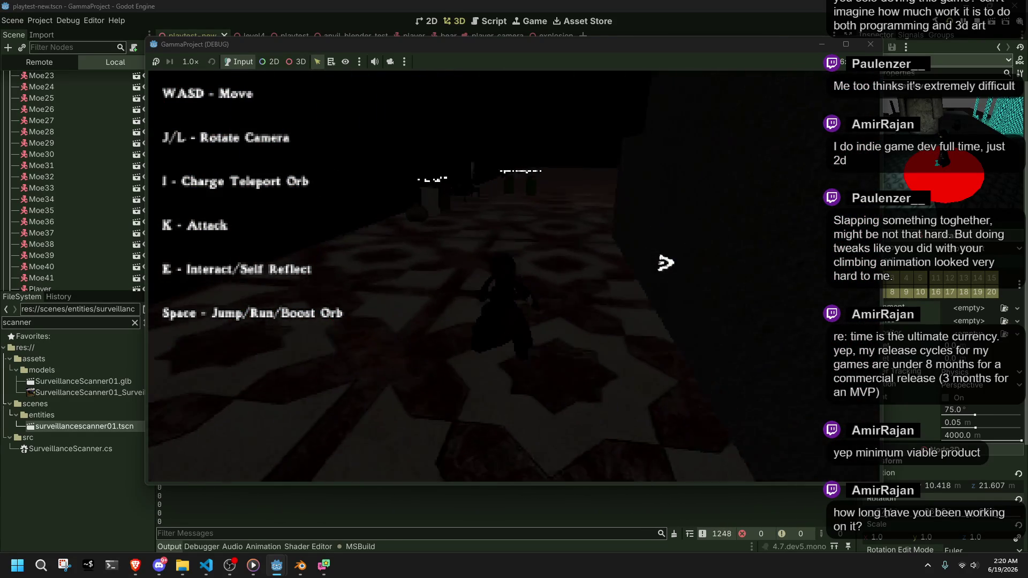
pyautogui.press('j')
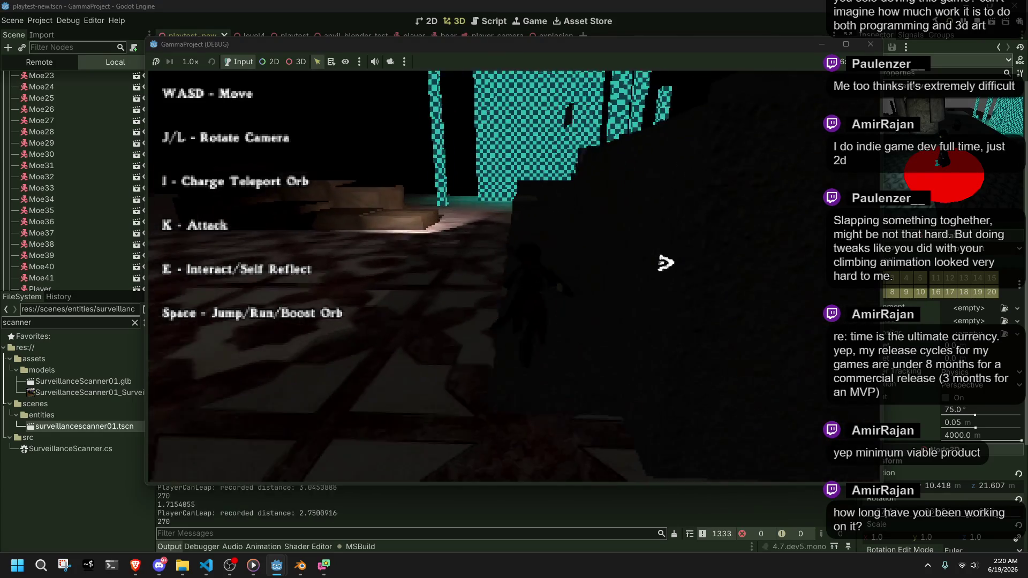
pyautogui.press('w')
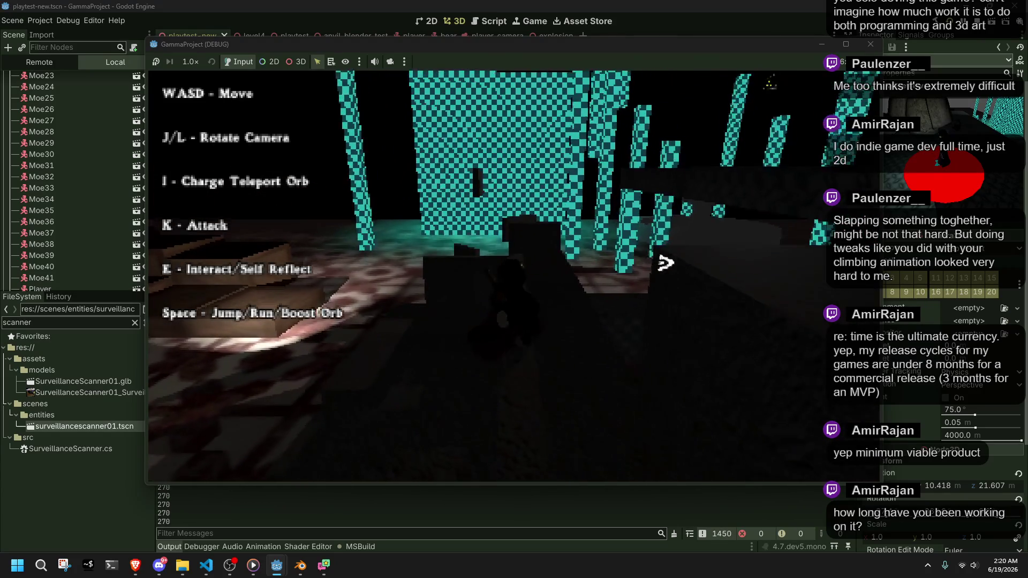
pyautogui.press('j')
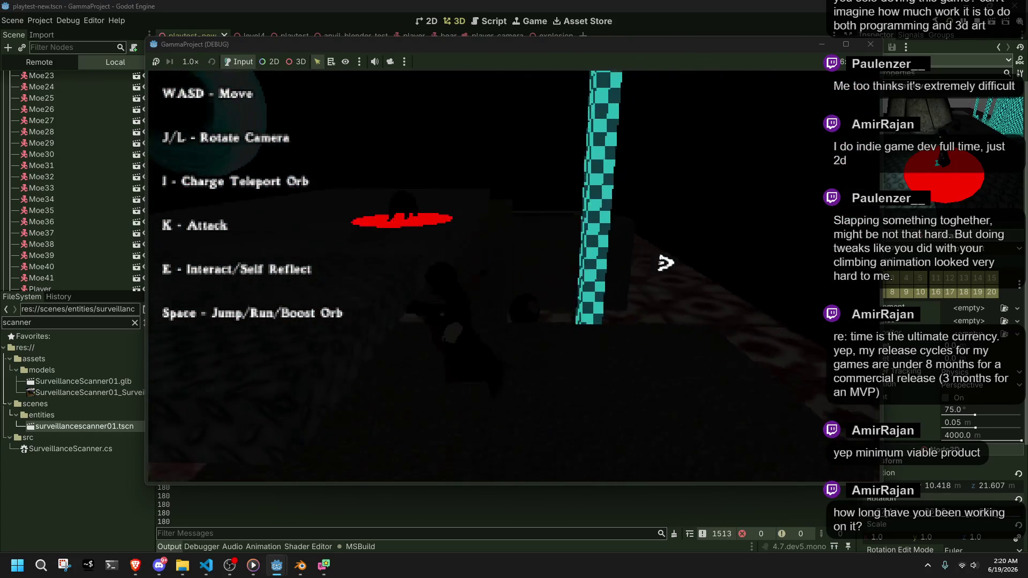
pyautogui.press('l')
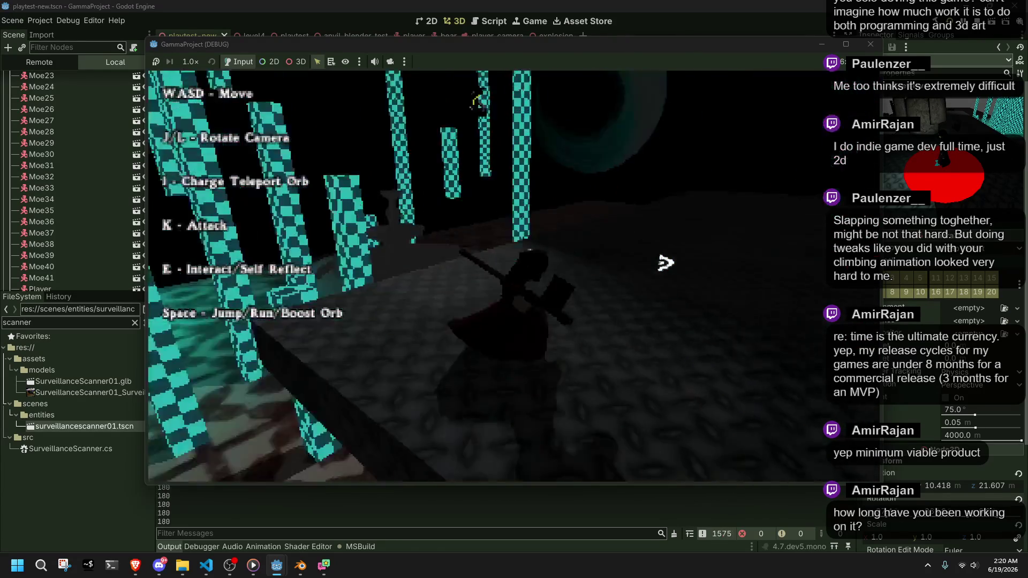
pyautogui.press('w')
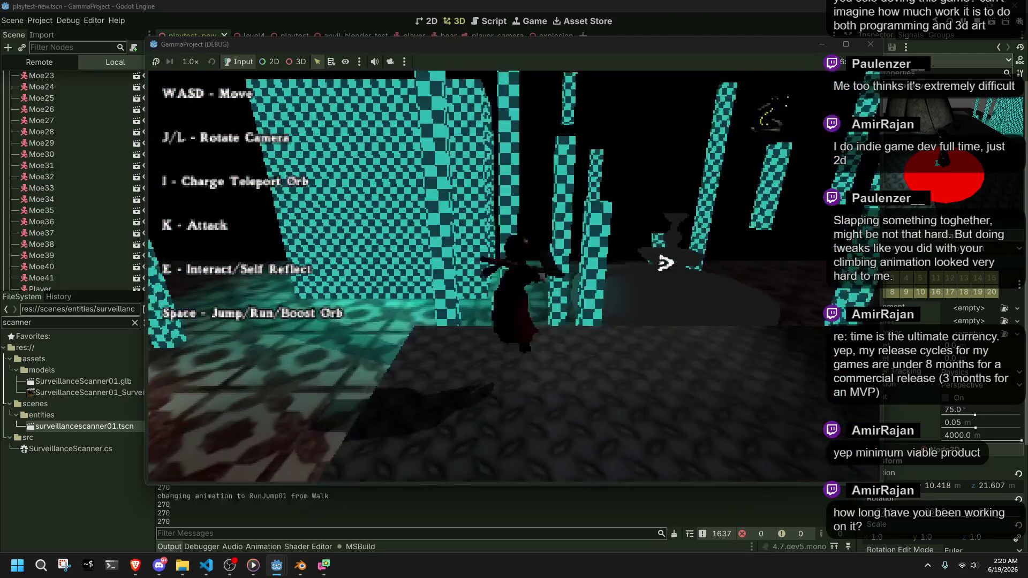
pyautogui.press('j')
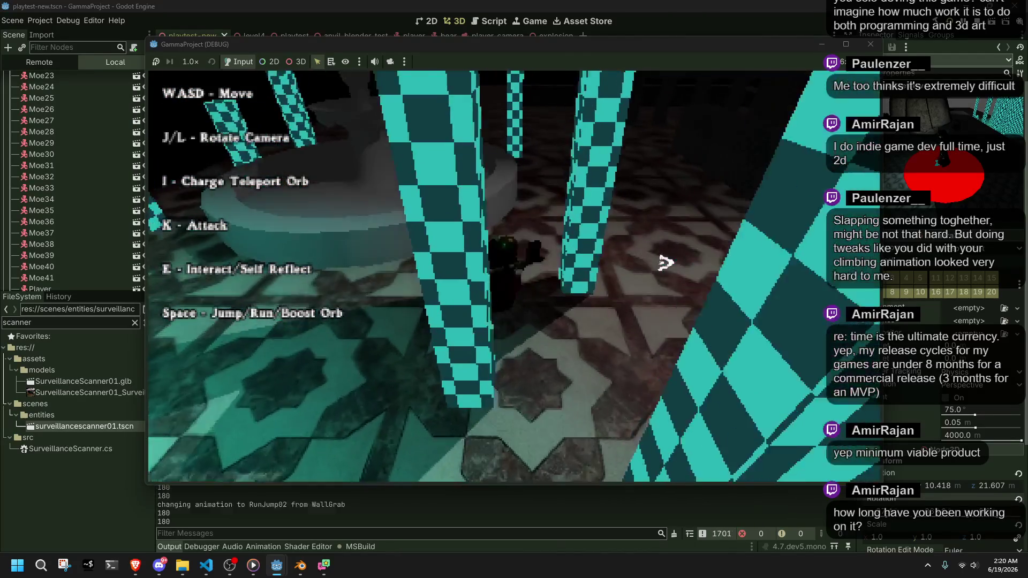
pyautogui.press('j')
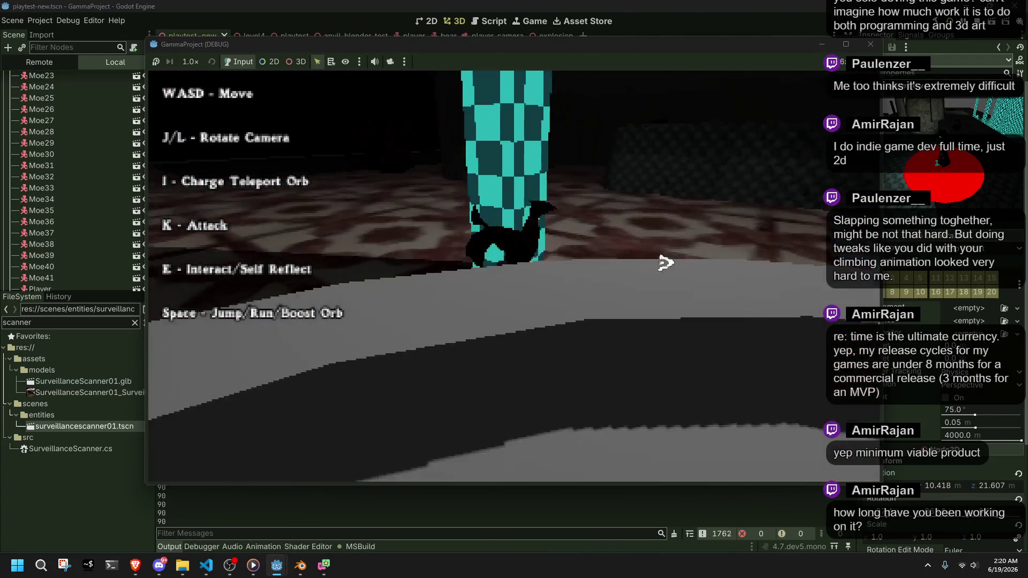
pyautogui.click(870, 44)
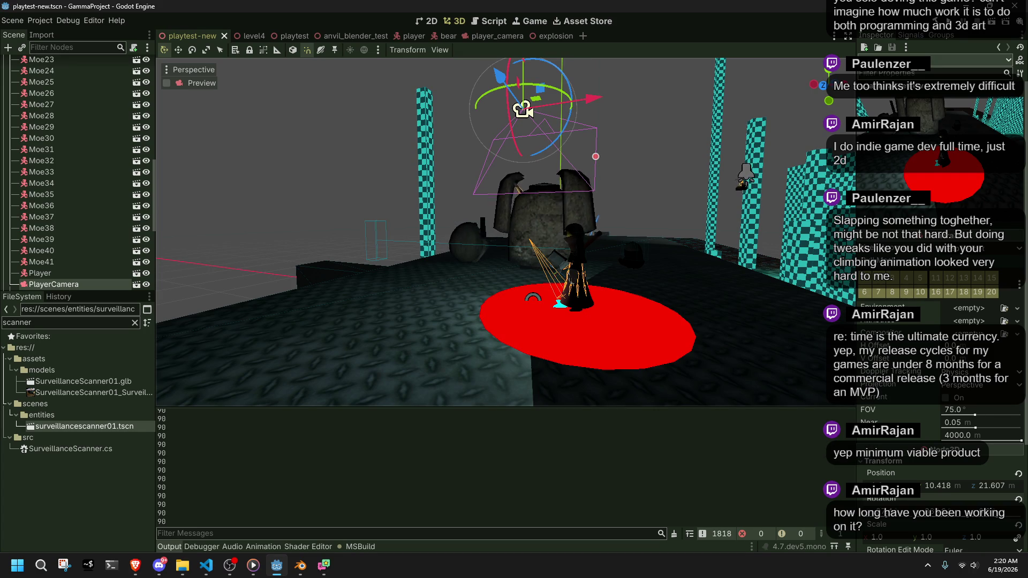
pyautogui.click(206, 565)
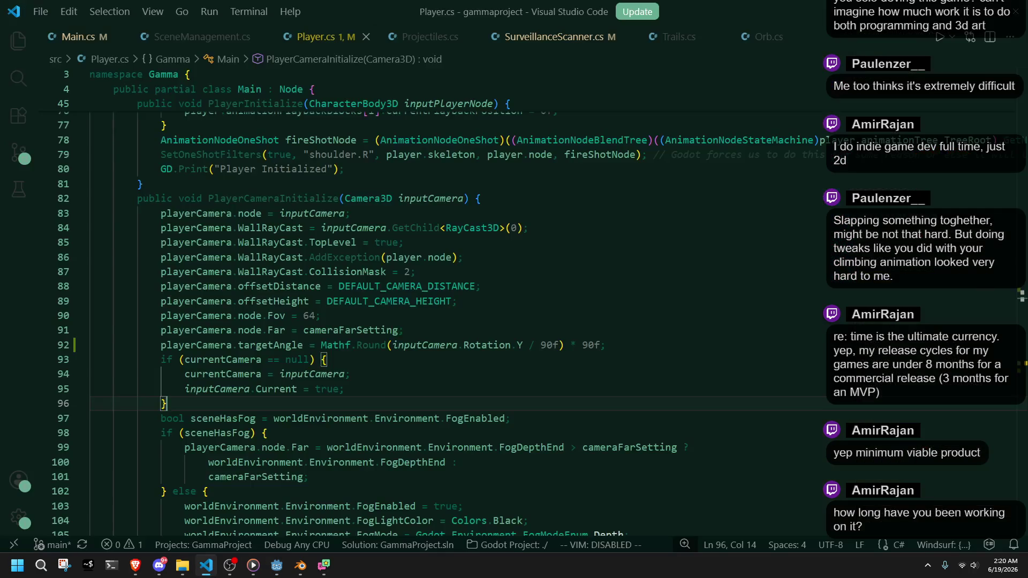
pyautogui.click(374, 387)
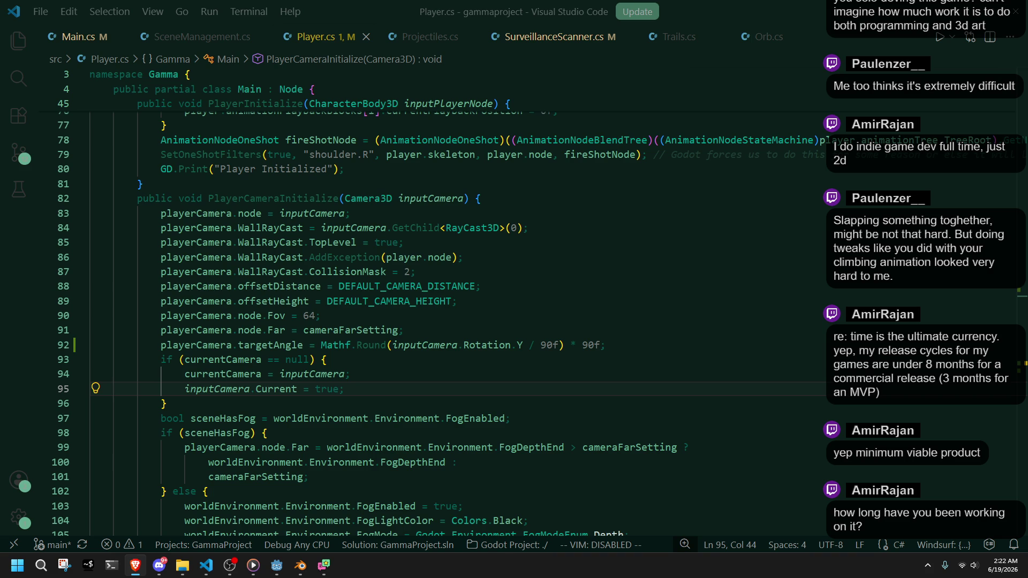
pyautogui.click(277, 566)
# Orbit the level4 Blender view to look down over the stone tower and the grey cone
pyautogui.click(301, 565)
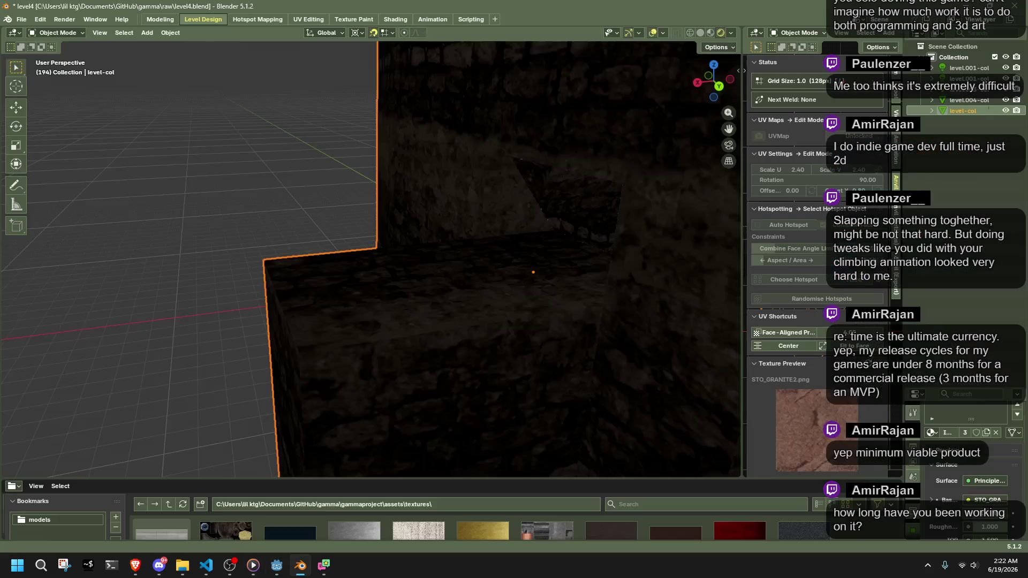
pyautogui.moveTo(535, 353)
pyautogui.mouseDown()
pyautogui.moveTo(353, 373)
pyautogui.moveTo(224, 368)
pyautogui.moveTo(214, 358)
pyautogui.moveTo(294, 335)
pyautogui.moveTo(346, 347)
pyautogui.moveTo(258, 362)
pyautogui.moveTo(380, 390)
pyautogui.mouseUp()
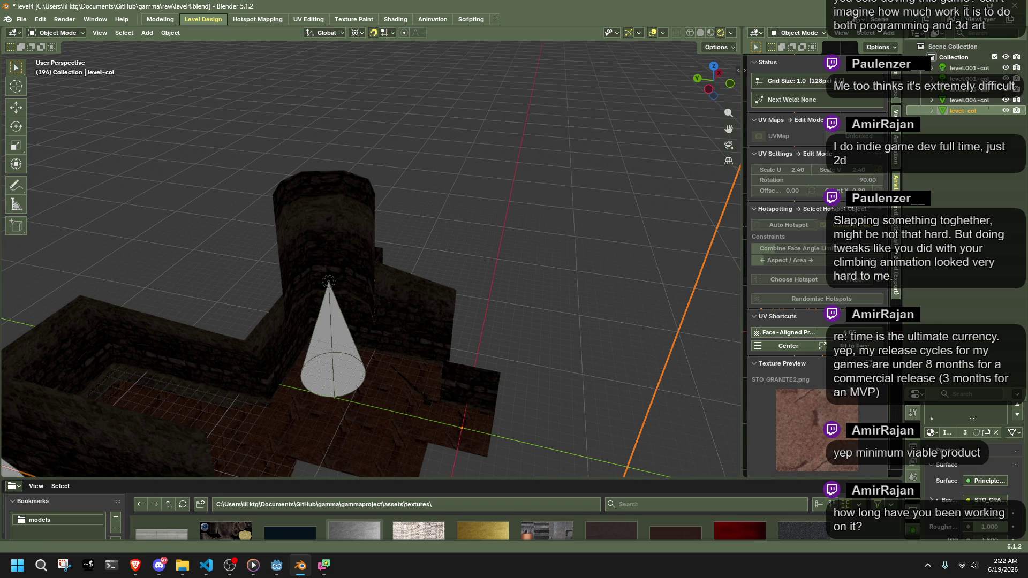
pyautogui.hotkey('alt', 'Tab')
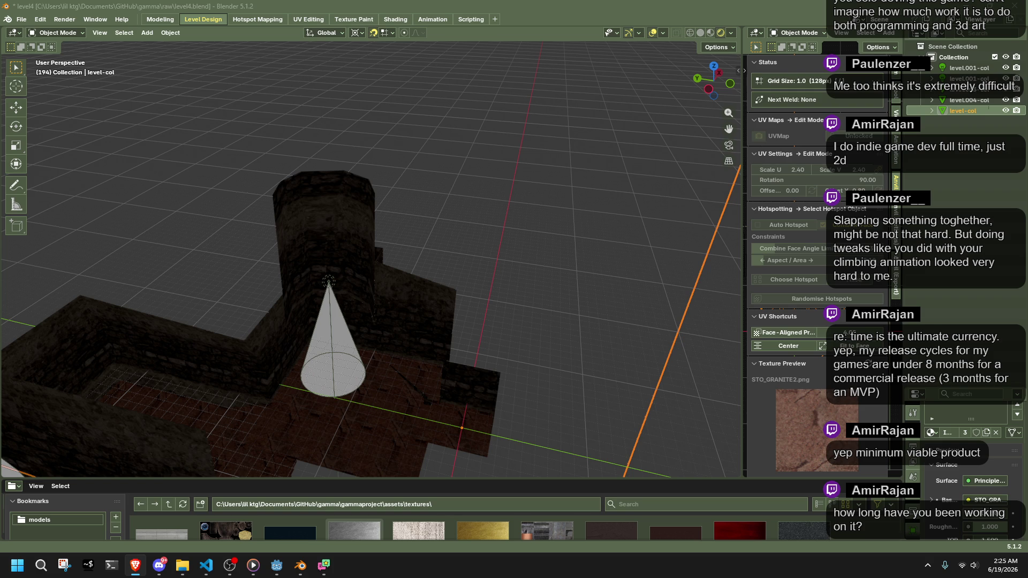
pyautogui.moveTo(497, 230)
pyautogui.mouseDown()
pyautogui.moveTo(389, 221)
pyautogui.moveTo(236, 185)
pyautogui.moveTo(412, 236)
pyautogui.moveTo(399, 247)
pyautogui.moveTo(455, 290)
pyautogui.moveTo(604, 257)
pyautogui.moveTo(420, 262)
pyautogui.moveTo(246, 284)
pyautogui.mouseUp()
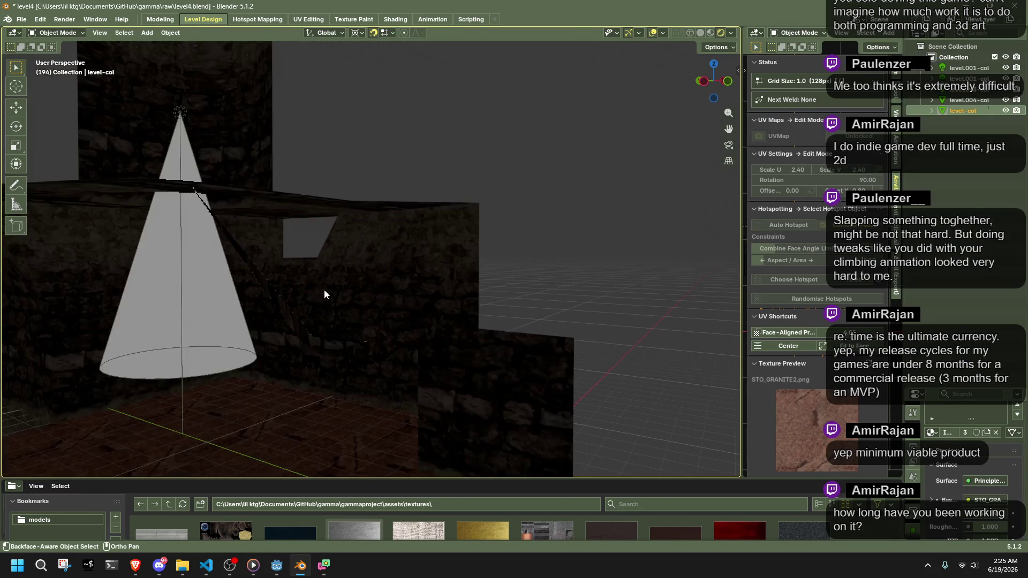
# Zoom out from the stone wall with Home to show the grey cone at the round tower's base
pyautogui.click(485, 250)
pyautogui.moveTo(485, 251); pyautogui.dragTo(403, 267)
pyautogui.click(401, 269)
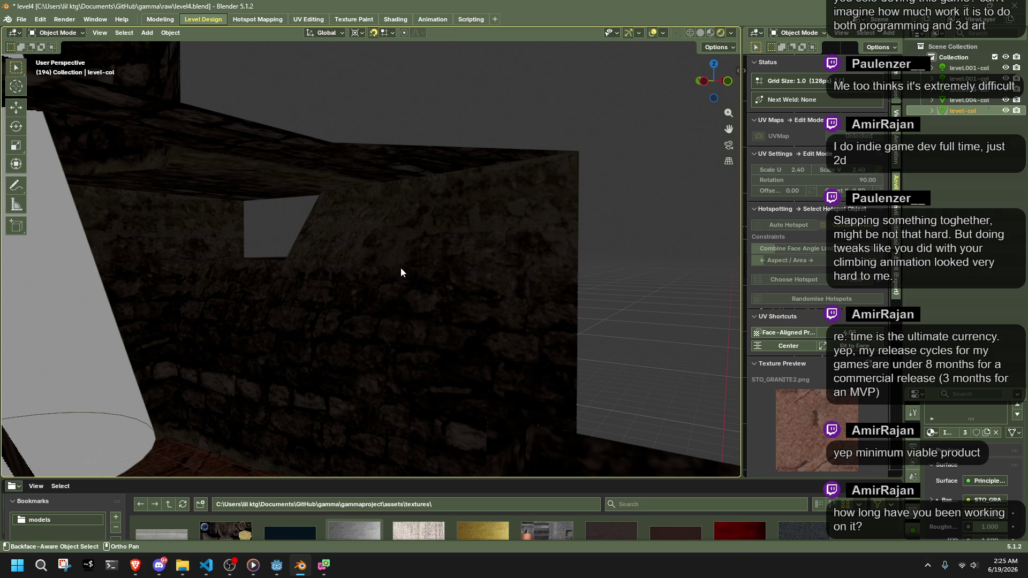
pyautogui.press('Home')
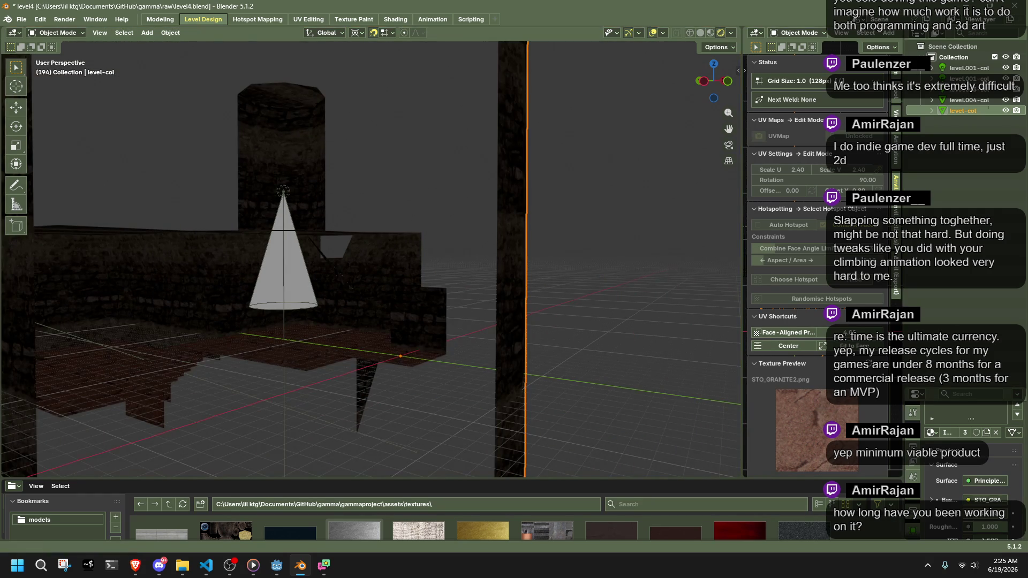
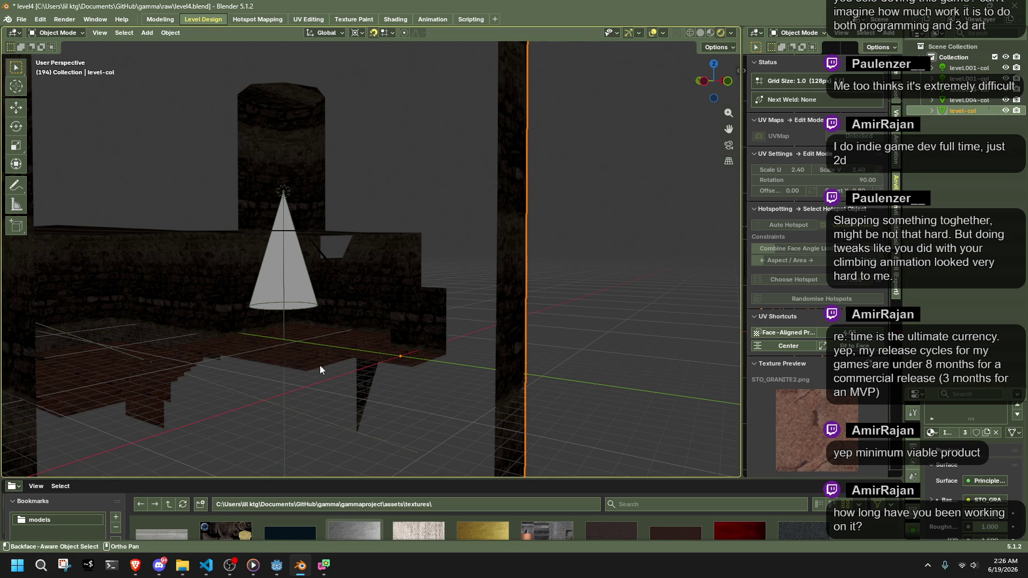
# Extrude the level-col floor quad upward into a box
pyautogui.scroll(6, 477, 291)
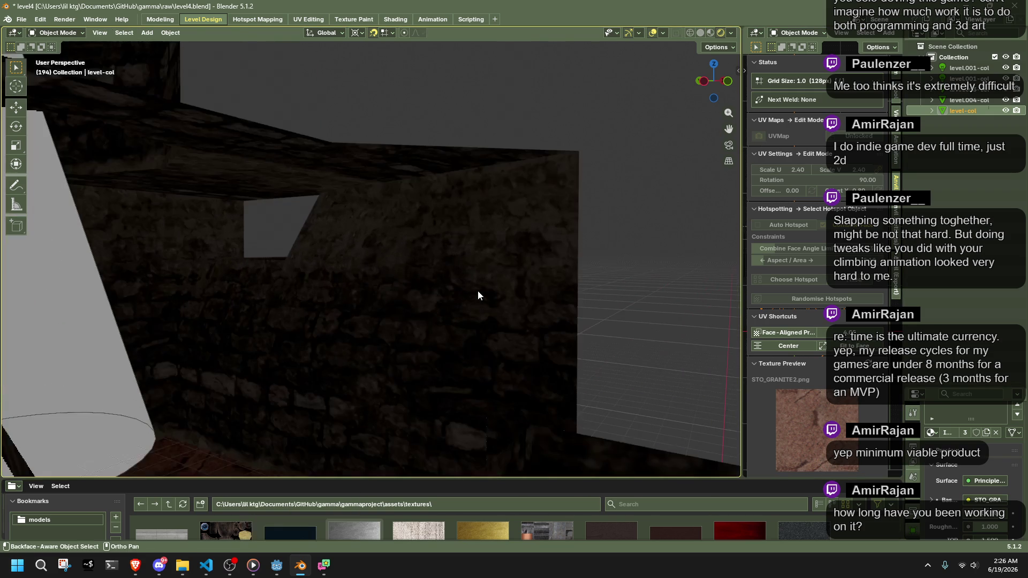
pyautogui.scroll(3, 382, 315)
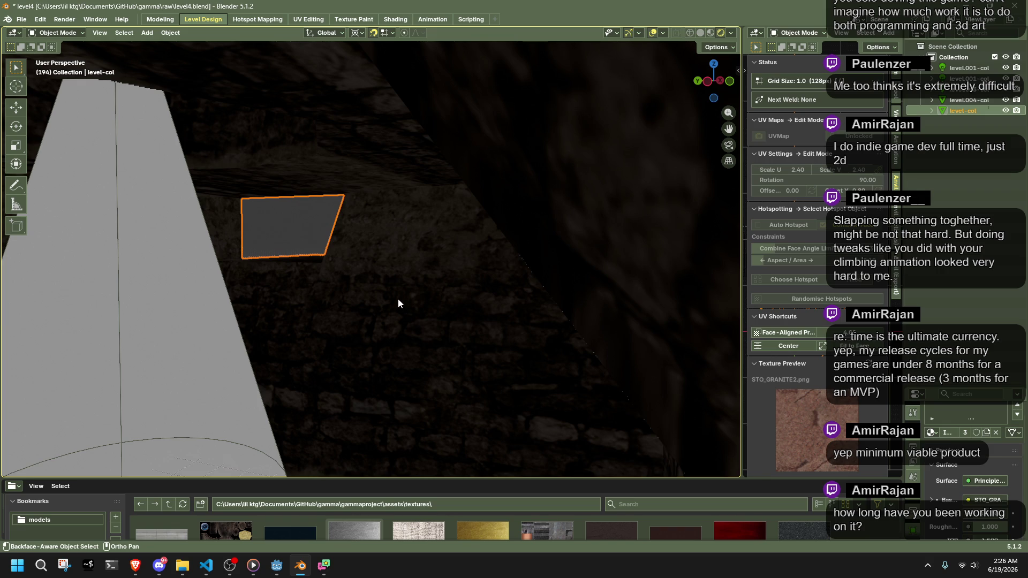
pyautogui.moveTo(398, 298)
pyautogui.mouseDown()
pyautogui.moveTo(383, 294)
pyautogui.moveTo(536, 271)
pyautogui.moveTo(472, 313)
pyautogui.moveTo(257, 285)
pyautogui.moveTo(553, 316)
pyautogui.moveTo(484, 312)
pyautogui.moveTo(449, 339)
pyautogui.moveTo(505, 335)
pyautogui.moveTo(287, 339)
pyautogui.moveTo(334, 326)
pyautogui.moveTo(364, 338)
pyautogui.moveTo(480, 339)
pyautogui.moveTo(362, 323)
pyautogui.mouseUp()
pyautogui.press('Tab')
pyautogui.press('e')
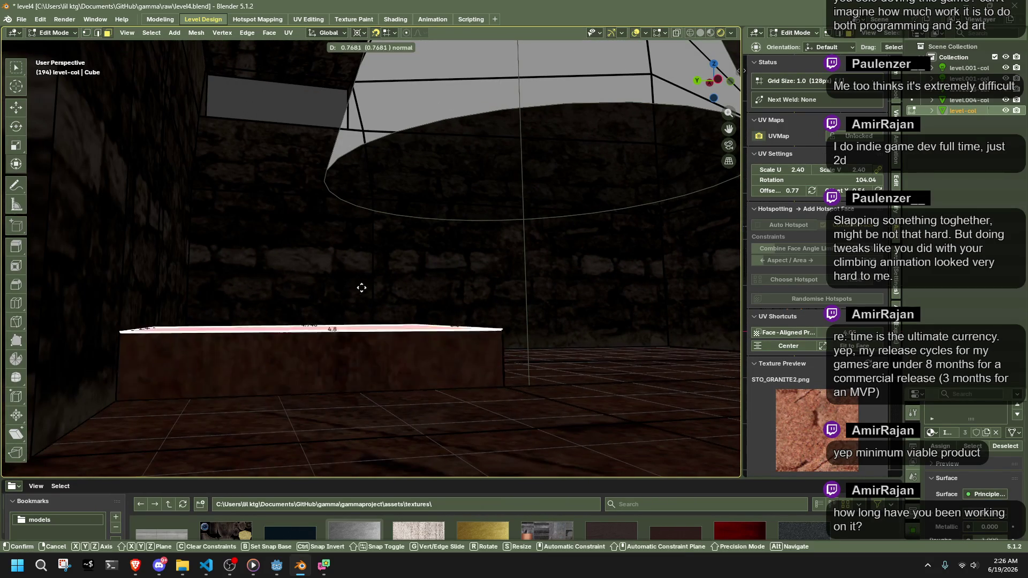
pyautogui.click(356, 260)
# Delete the new box's front face
pyautogui.moveTo(400, 305)
pyautogui.mouseDown()
pyautogui.moveTo(468, 300)
pyautogui.moveTo(396, 310)
pyautogui.mouseUp()
pyautogui.click(398, 309)
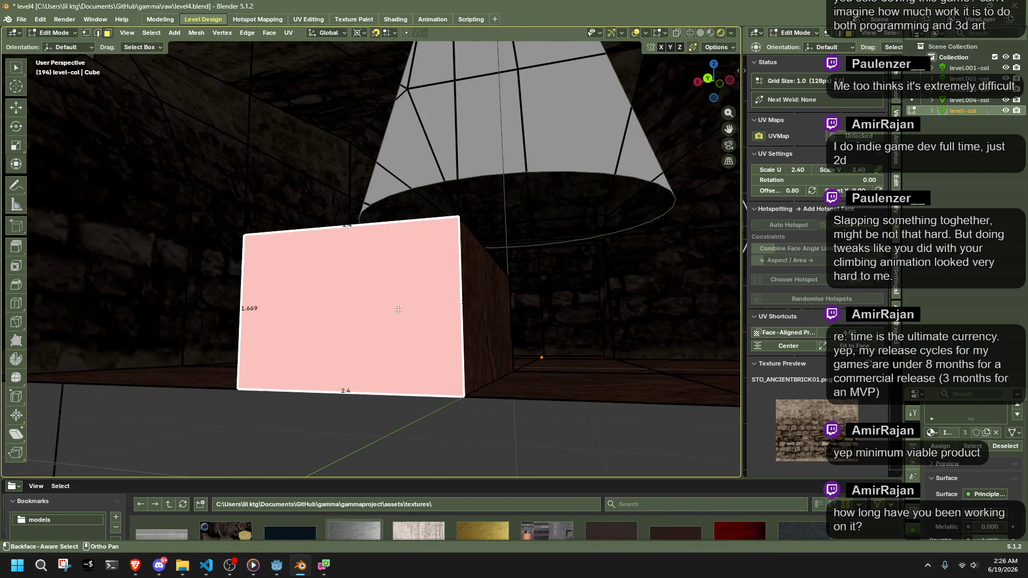
pyautogui.press('KP_Decimal')
pyautogui.press('x')
pyautogui.click(492, 326)
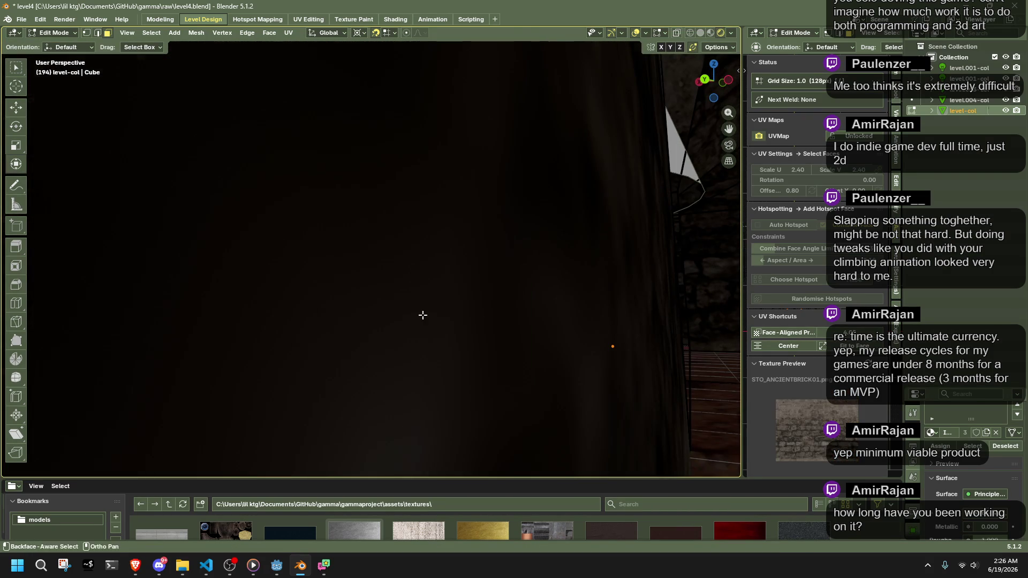
pyautogui.scroll(-5, 611, 349)
pyautogui.moveTo(610, 348)
pyautogui.mouseDown()
pyautogui.moveTo(578, 344)
pyautogui.moveTo(647, 346)
pyautogui.moveTo(420, 305)
pyautogui.moveTo(404, 312)
pyautogui.mouseUp()
pyautogui.scroll(2, 402, 300)
# Look over the open box, cone and walls, and return to Object Mode
pyautogui.click(401, 289)
pyautogui.scroll(-4, 368, 292)
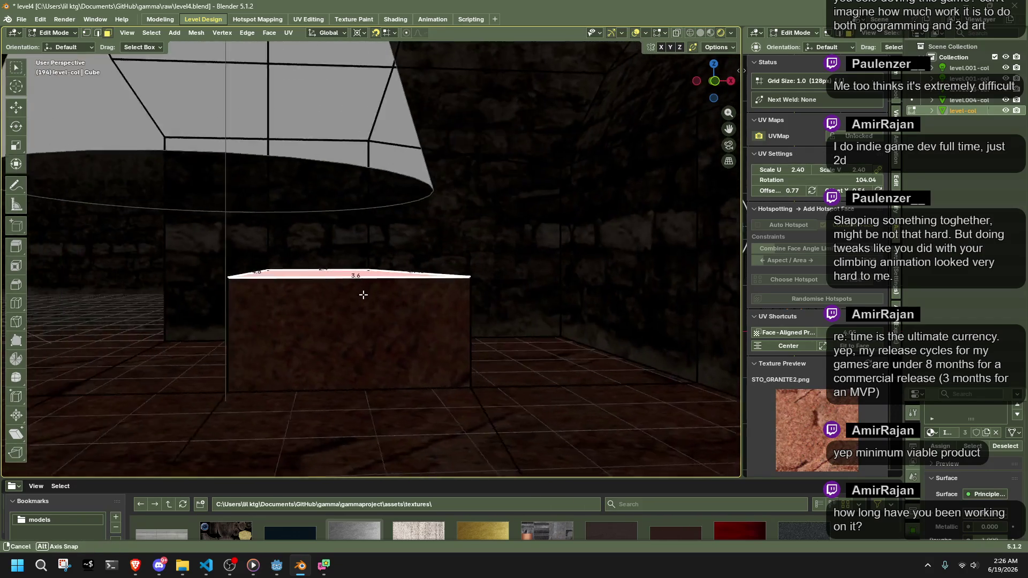
pyautogui.moveTo(500, 386)
pyautogui.mouseDown()
pyautogui.moveTo(482, 348)
pyautogui.moveTo(493, 333)
pyautogui.mouseUp()
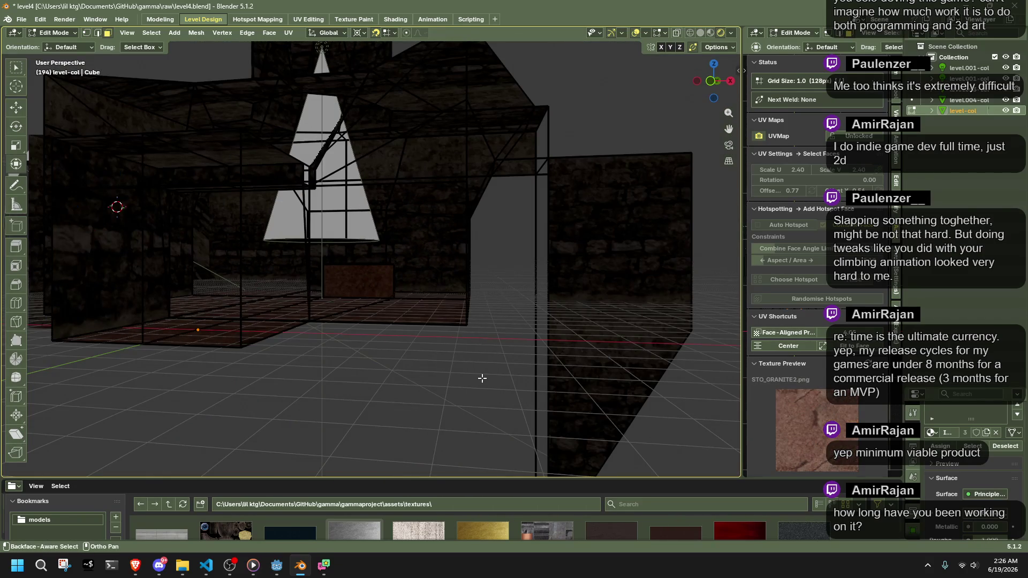
pyautogui.click(482, 379)
pyautogui.moveTo(482, 378); pyautogui.dragTo(483, 321)
pyautogui.press('Tab')
pyautogui.scroll(6, 436, 241)
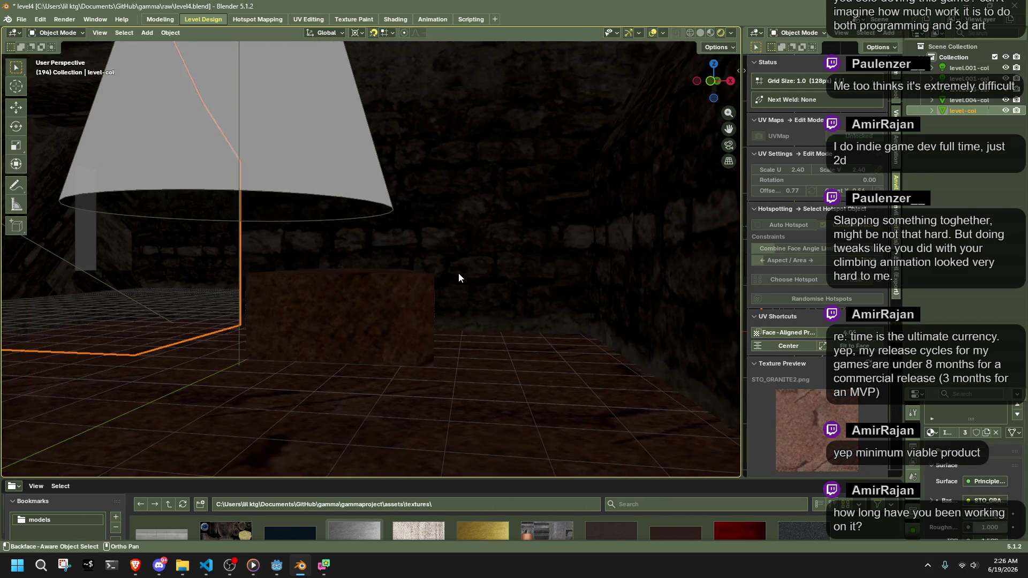
pyautogui.moveTo(499, 288)
pyautogui.mouseDown()
pyautogui.moveTo(516, 263)
pyautogui.moveTo(541, 314)
pyautogui.moveTo(569, 324)
pyautogui.mouseUp()
pyautogui.moveTo(638, 349); pyautogui.dragTo(442, 298)
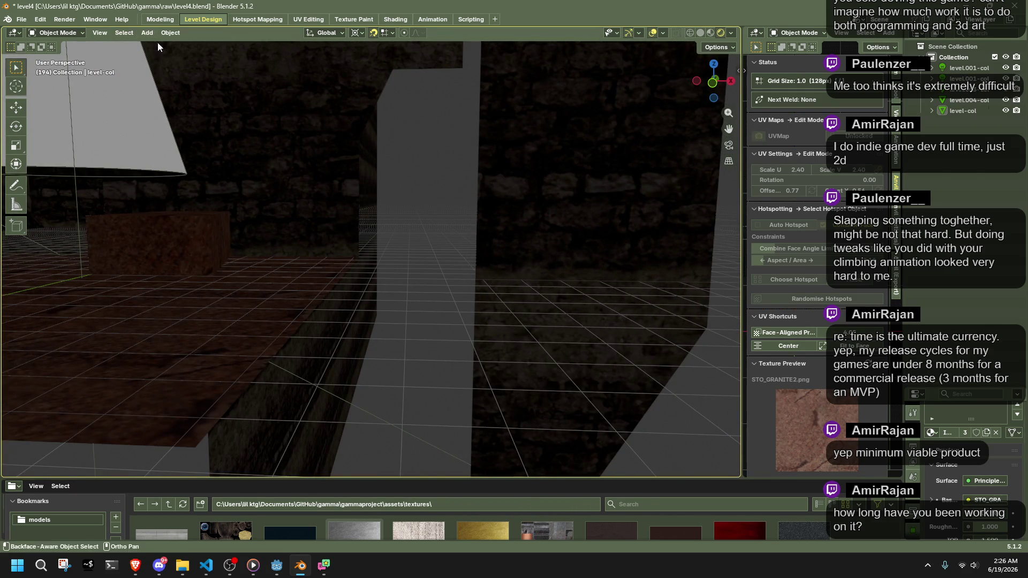
# Snap the 3D cursor to a selected wall face of level-col
pyautogui.press('Tab')
pyautogui.click(385, 251)
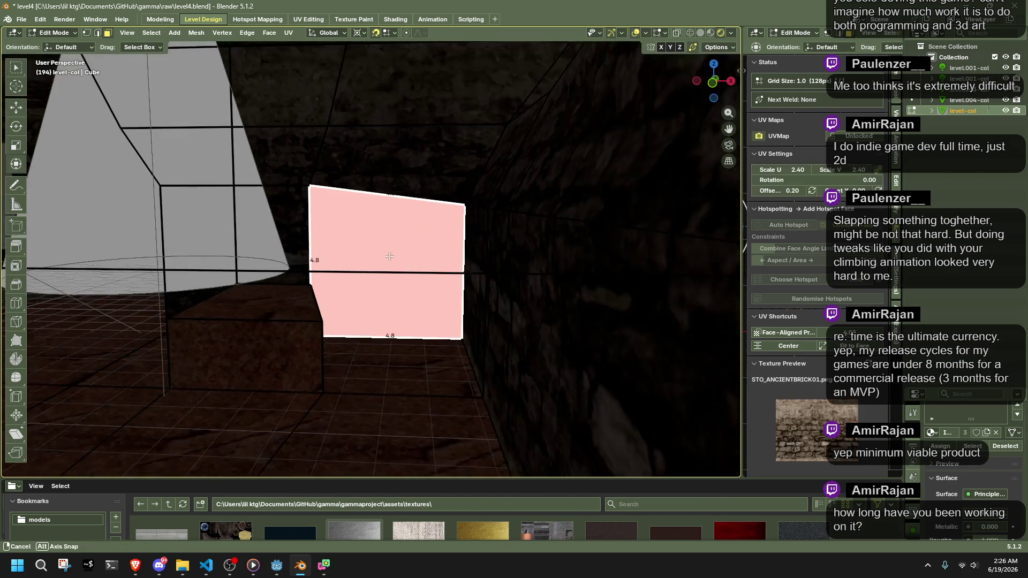
pyautogui.hotkey('shift', 's')
pyautogui.press('2')
pyautogui.press('Tab')
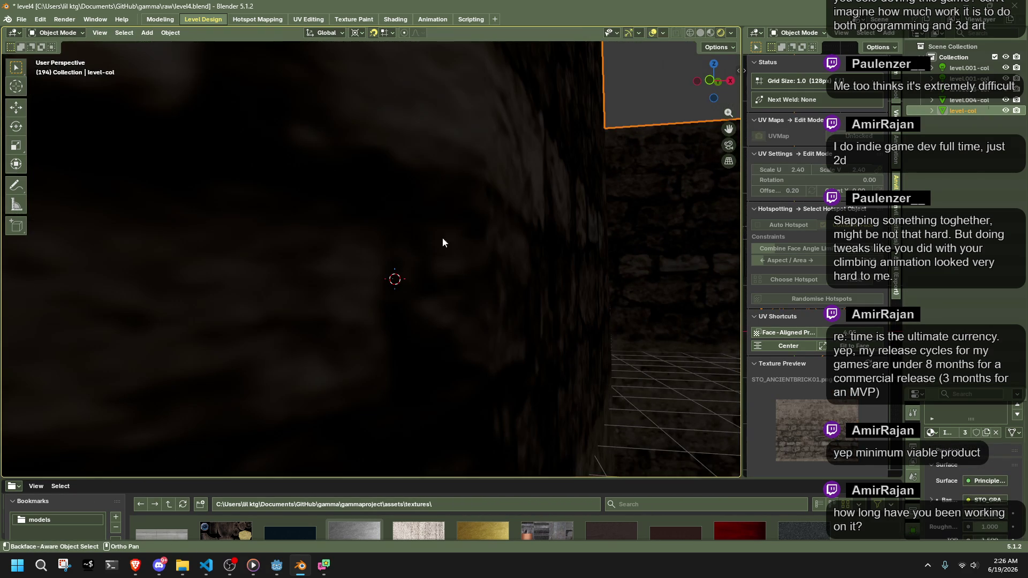
# Add a cube at the 3D cursor (4.8, 16.8, 2.25)
pyautogui.click(149, 33)
pyautogui.moveTo(163, 46)
pyautogui.click(266, 55)
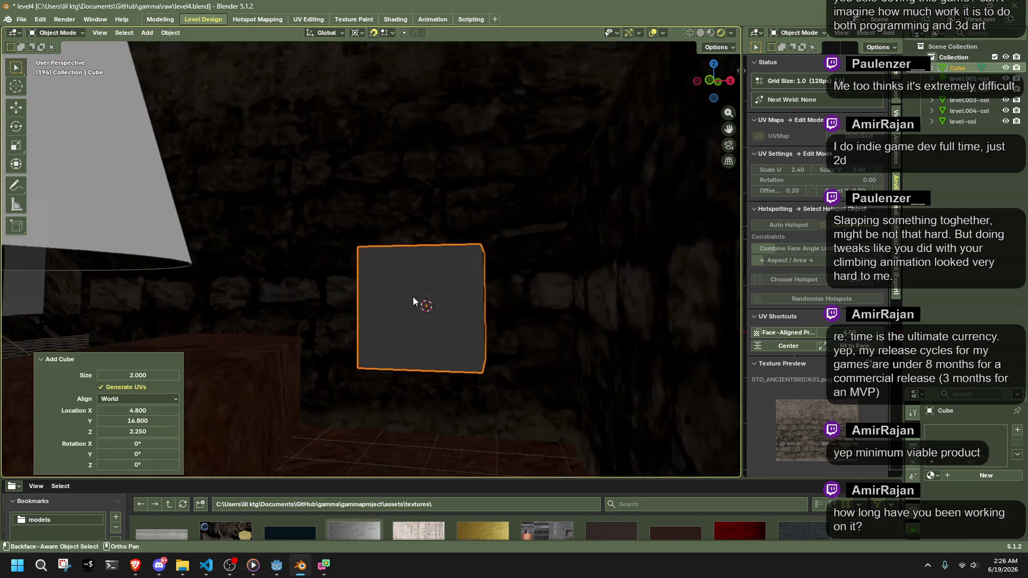
pyautogui.press('Tab')
pyautogui.moveTo(338, 313)
pyautogui.mouseDown()
pyautogui.moveTo(384, 321)
pyautogui.moveTo(351, 362)
pyautogui.moveTo(269, 351)
pyautogui.moveTo(235, 331)
pyautogui.moveTo(355, 298)
pyautogui.mouseUp()
pyautogui.click(269, 351)
# Raise the cube's bottom vertices 0.75 units along Z
pyautogui.moveTo(448, 424); pyautogui.dragTo(228, 322)
pyautogui.press('g')
pyautogui.press('z')
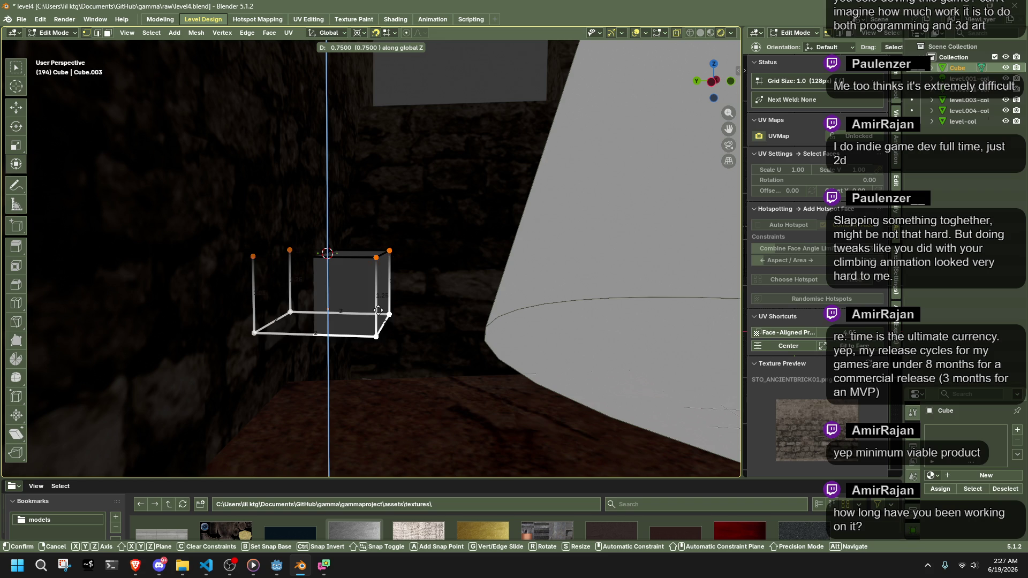
pyautogui.click(378, 311)
pyautogui.moveTo(379, 310); pyautogui.dragTo(280, 335)
pyautogui.moveTo(404, 218)
pyautogui.mouseDown()
pyautogui.moveTo(439, 268)
pyautogui.moveTo(505, 302)
pyautogui.moveTo(332, 332)
pyautogui.moveTo(456, 296)
pyautogui.moveTo(380, 316)
pyautogui.moveTo(531, 310)
pyautogui.moveTo(386, 323)
pyautogui.mouseUp()
pyautogui.press('Tab')
# Start a loop cut across the level-col mesh
pyautogui.click(565, 197)
pyautogui.press('Tab')
pyautogui.hotkey('ctrl', 'r')
pyautogui.click(393, 152)
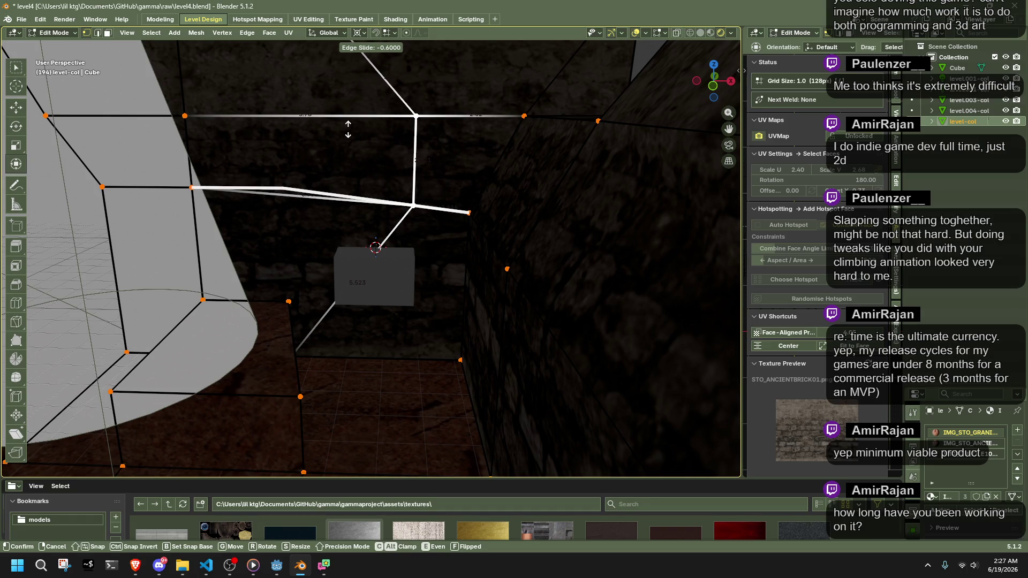
# Confirm the edge loop and extrude a wall face along Y
pyautogui.click(348, 129)
pyautogui.press('3')
pyautogui.click(447, 156)
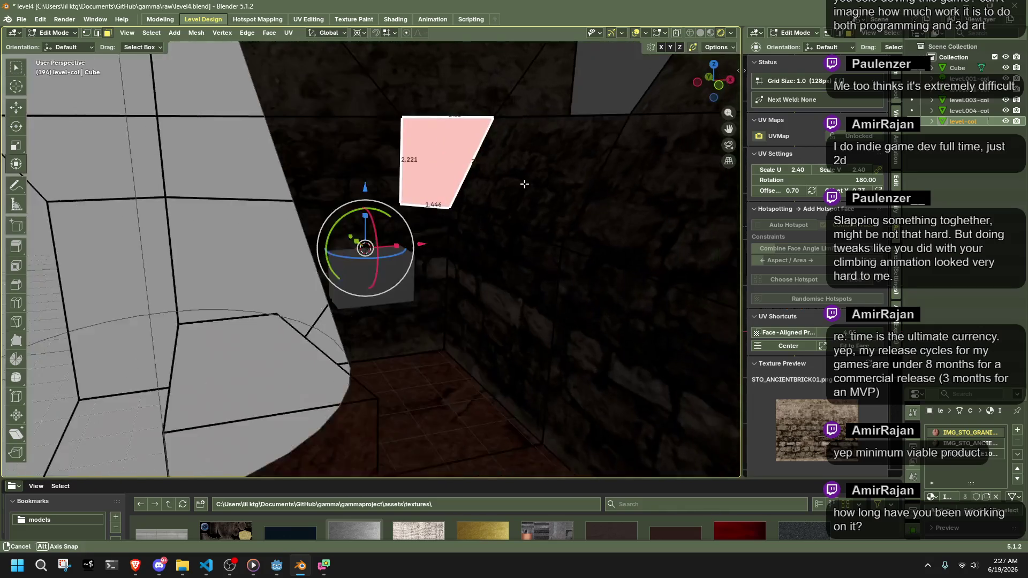
pyautogui.click(424, 131)
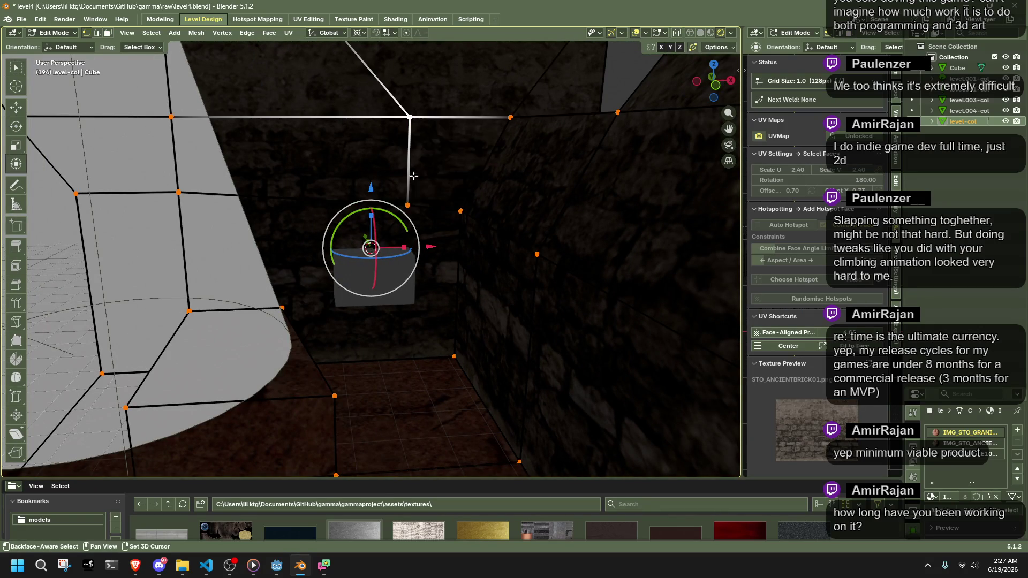
pyautogui.press('g')
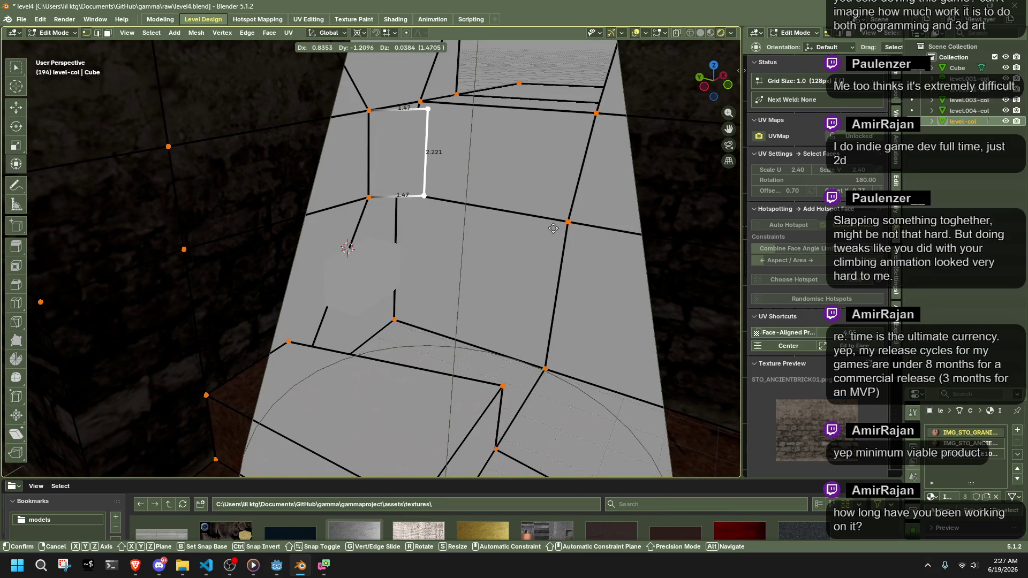
pyautogui.press('y')
pyautogui.click(658, 251)
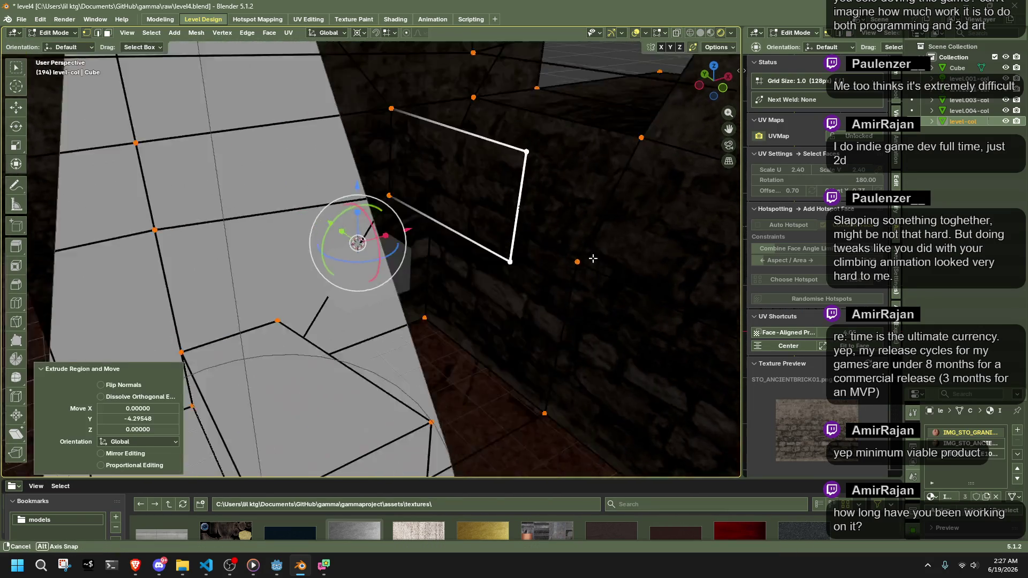
pyautogui.moveTo(602, 261); pyautogui.dragTo(578, 274)
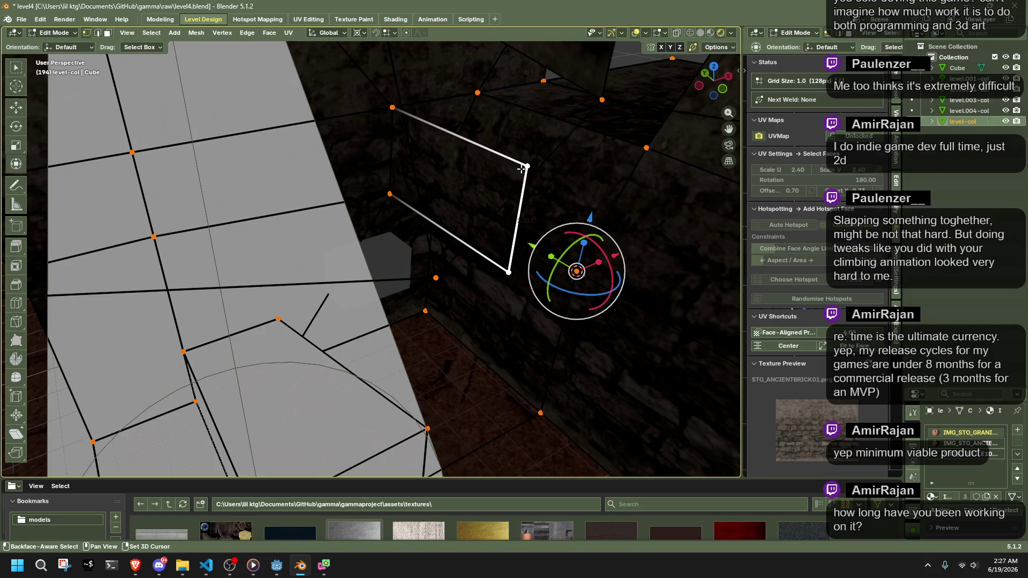
# Undo a trial flatten, then replace the face with a newly filled one
pyautogui.press('s')
pyautogui.click(577, 272)
pyautogui.moveTo(577, 271)
pyautogui.mouseDown()
pyautogui.moveTo(563, 218)
pyautogui.moveTo(451, 166)
pyautogui.mouseUp()
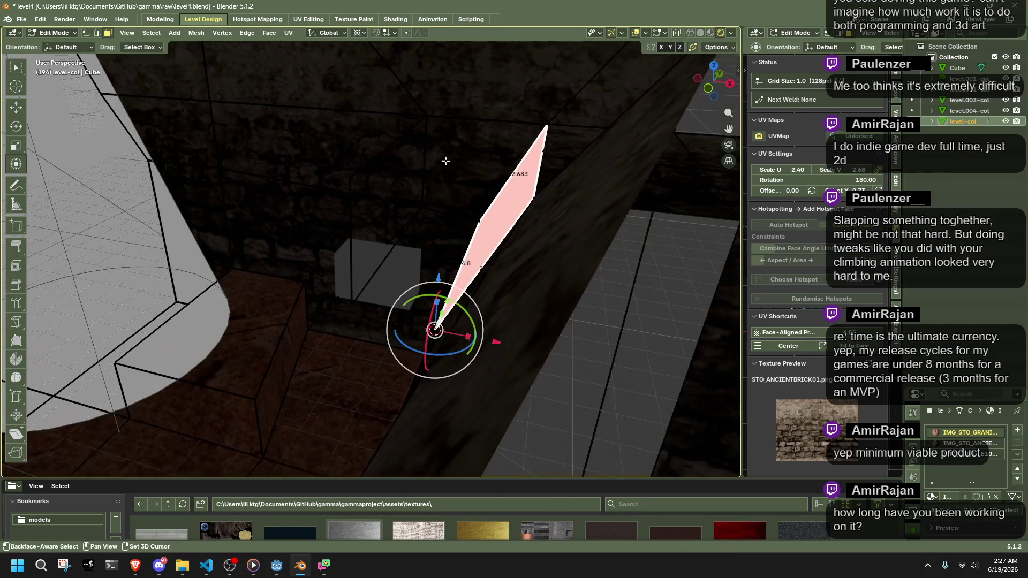
pyautogui.hotkey('ctrl', 'z')
pyautogui.press('x')
pyautogui.click(518, 225)
pyautogui.moveTo(518, 225)
pyautogui.mouseDown()
pyautogui.moveTo(459, 236)
pyautogui.moveTo(508, 245)
pyautogui.mouseUp()
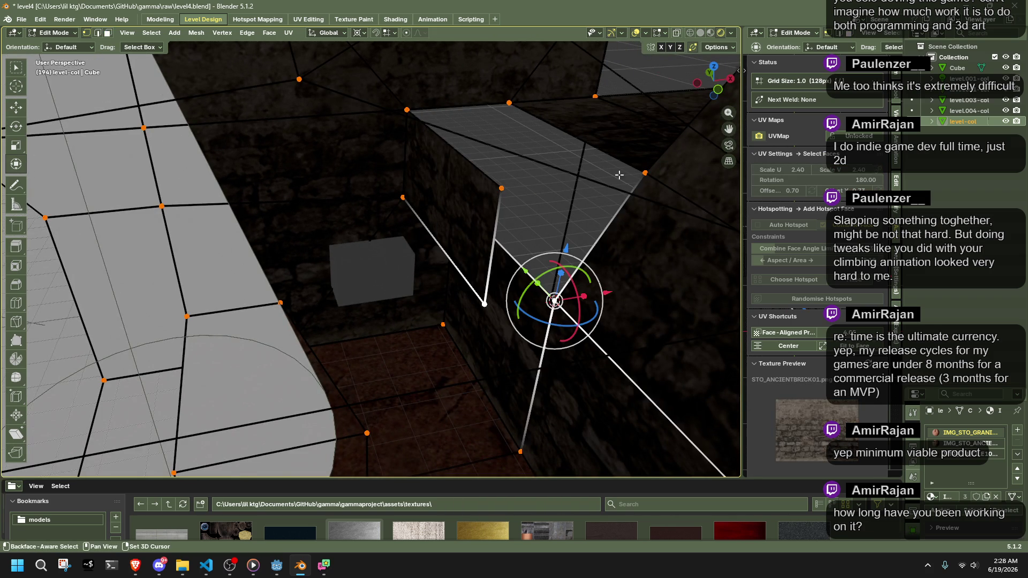
pyautogui.press('f')
# Inspect the new wall geometry and its top face from several angles
pyautogui.click(407, 110)
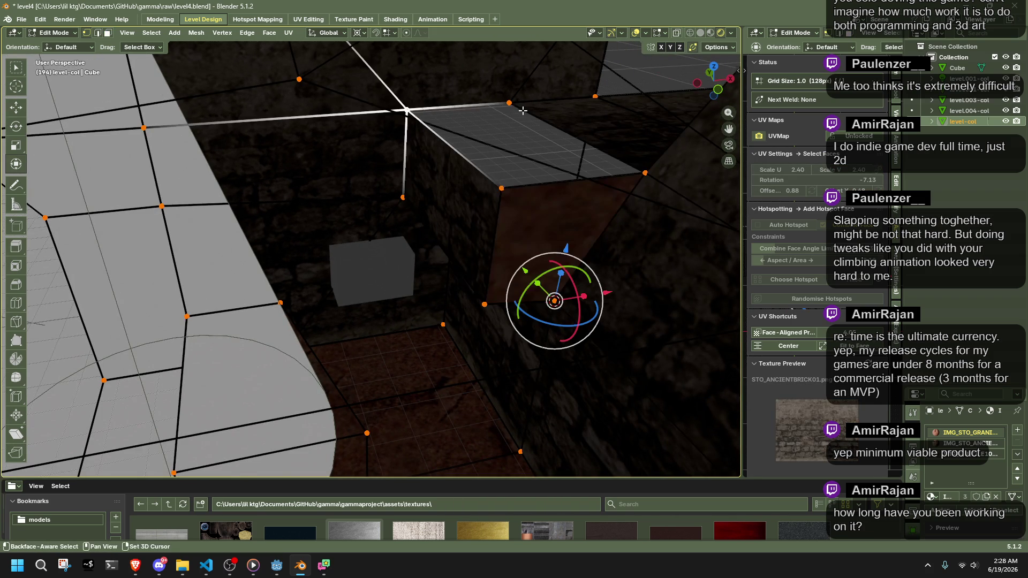
pyautogui.click(507, 185)
pyautogui.moveTo(507, 185); pyautogui.dragTo(486, 193)
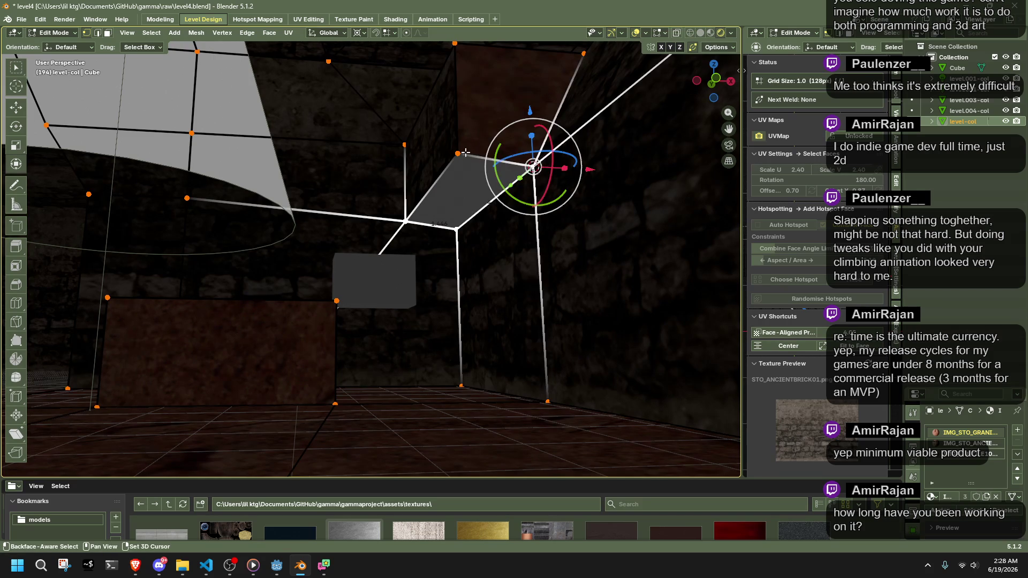
pyautogui.moveTo(527, 167)
pyautogui.mouseDown()
pyautogui.moveTo(505, 168)
pyautogui.moveTo(461, 238)
pyautogui.moveTo(469, 236)
pyautogui.mouseUp()
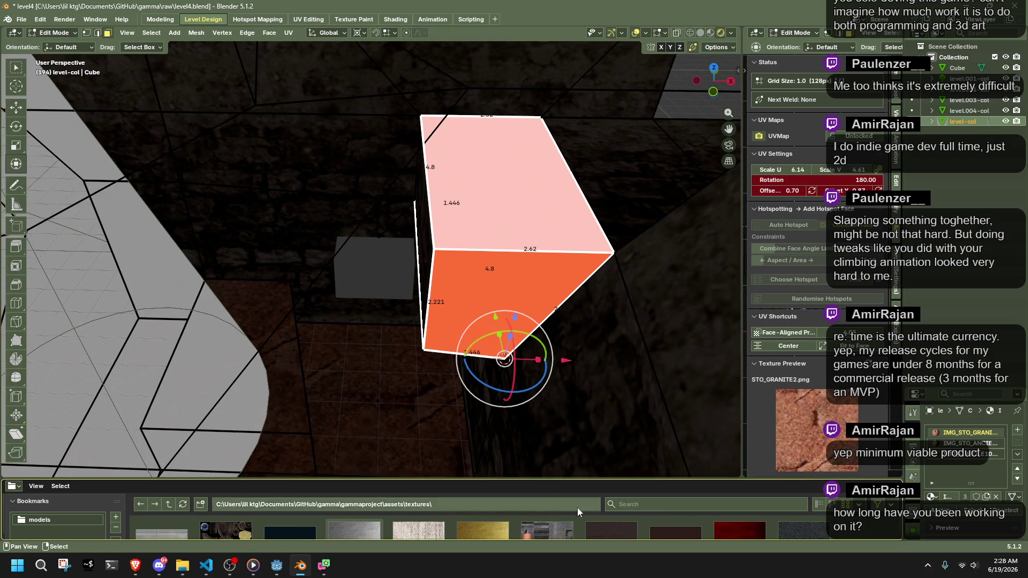
pyautogui.moveTo(504, 359)
pyautogui.mouseDown()
pyautogui.moveTo(472, 321)
pyautogui.moveTo(588, 274)
pyautogui.mouseUp()
pyautogui.moveTo(491, 322)
pyautogui.mouseDown()
pyautogui.moveTo(448, 328)
pyautogui.moveTo(521, 281)
pyautogui.mouseUp()
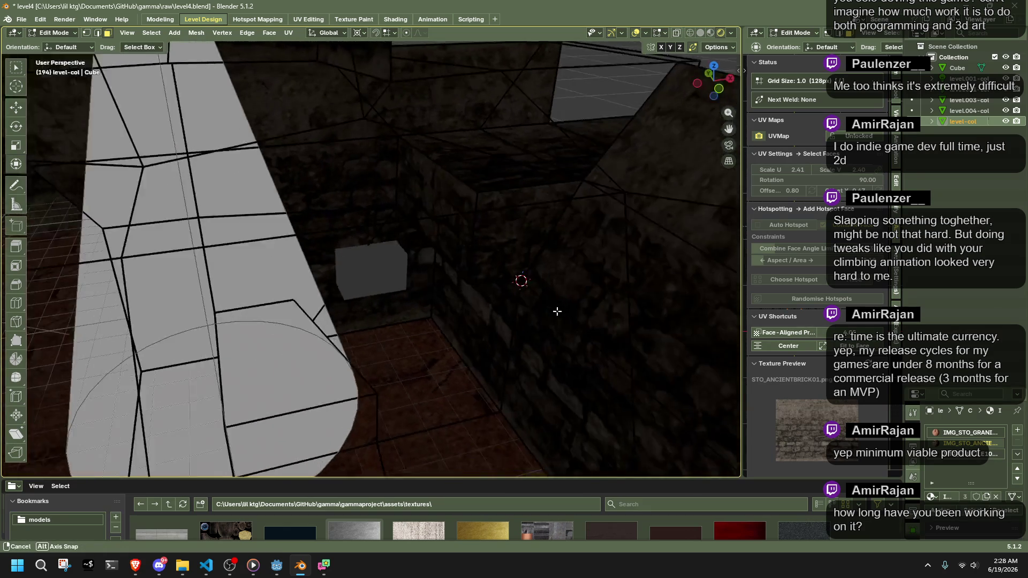
pyautogui.scroll(5, 494, 236)
# Average all level-col normals weighted by face area, then select the cube
pyautogui.press('a')
pyautogui.hotkey('alt', 'n')
pyautogui.click(586, 294)
pyautogui.press('Tab')
pyautogui.click(383, 287)
pyautogui.moveTo(404, 294)
pyautogui.mouseDown()
pyautogui.moveTo(474, 313)
pyautogui.moveTo(542, 288)
pyautogui.mouseUp()
# Look over the level and switch to the front view
pyautogui.press('Tab')
pyautogui.rightClick(543, 323)
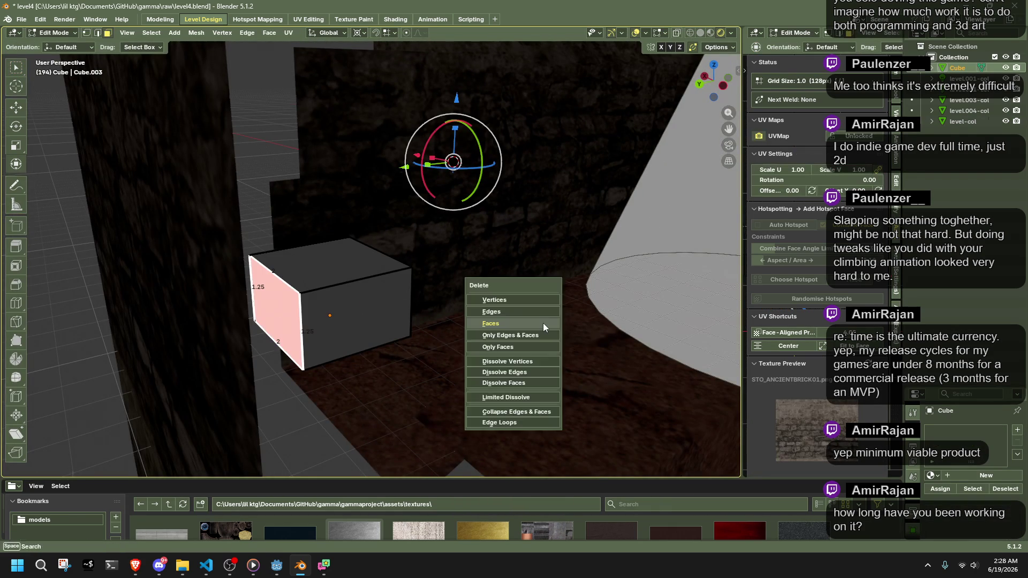
pyautogui.click(543, 323)
pyautogui.moveTo(544, 323)
pyautogui.mouseDown()
pyautogui.moveTo(369, 332)
pyautogui.moveTo(379, 298)
pyautogui.moveTo(411, 319)
pyautogui.moveTo(386, 333)
pyautogui.moveTo(383, 312)
pyautogui.mouseUp()
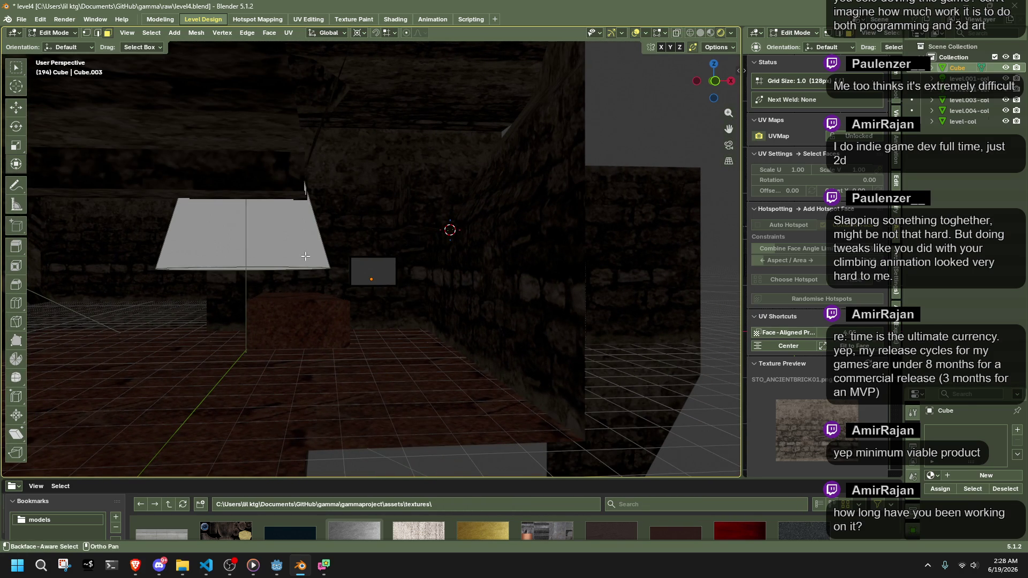
pyautogui.scroll(2, 369, 274)
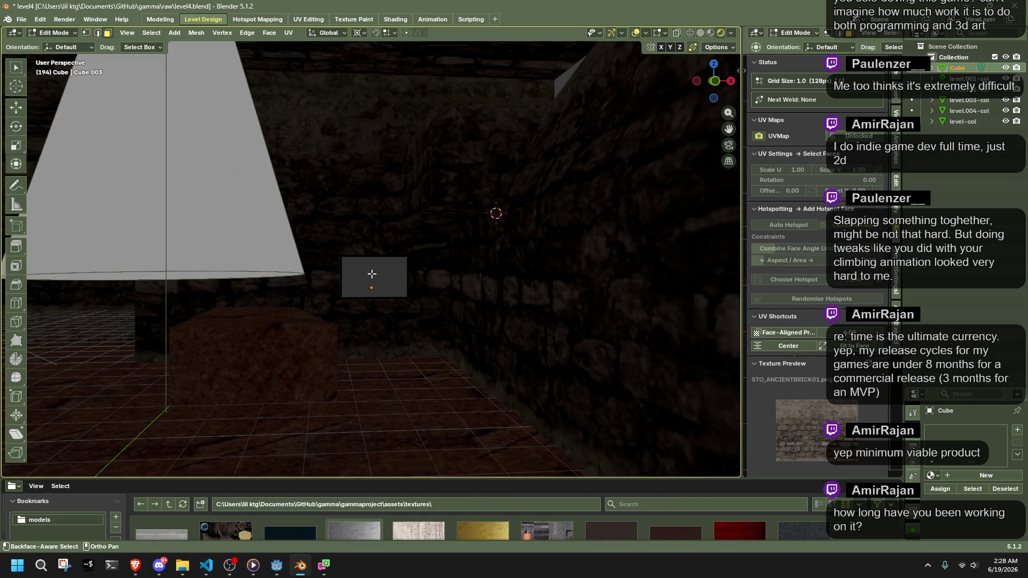
pyautogui.press('Tab')
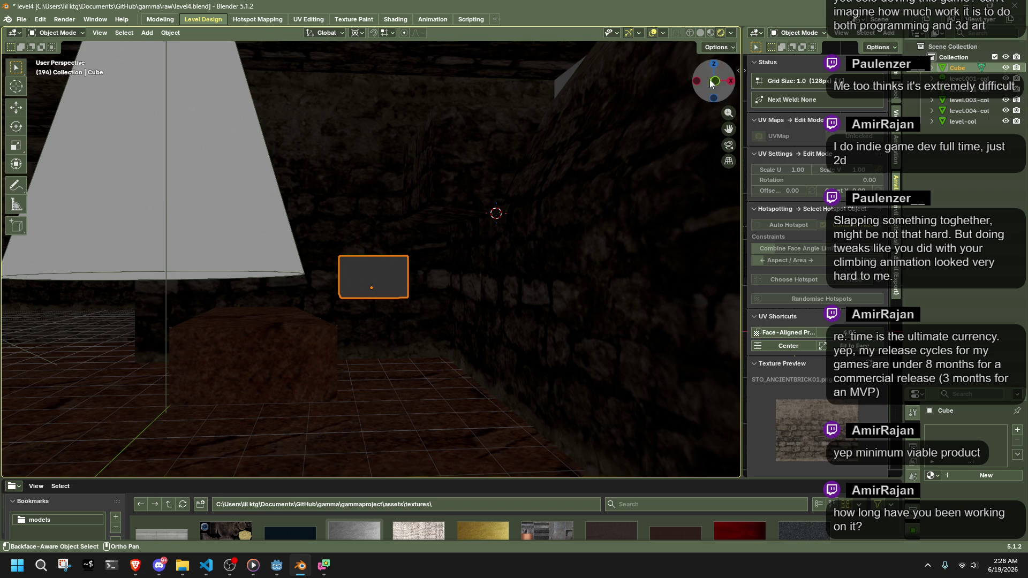
pyautogui.click(718, 82)
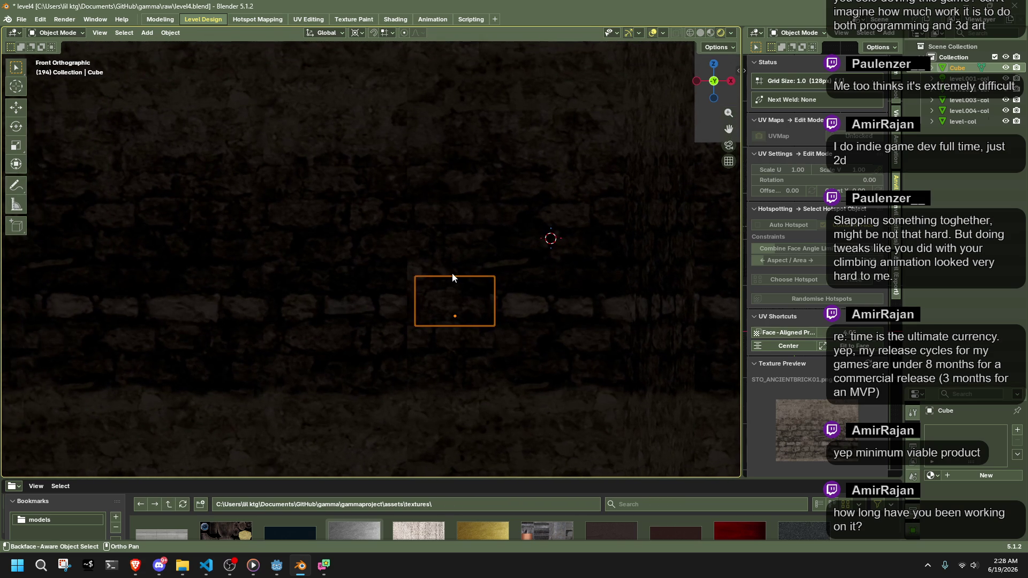
# Slide the level-col pillar edges along the Y axis
pyautogui.press('Tab')
pyautogui.press('Tab')
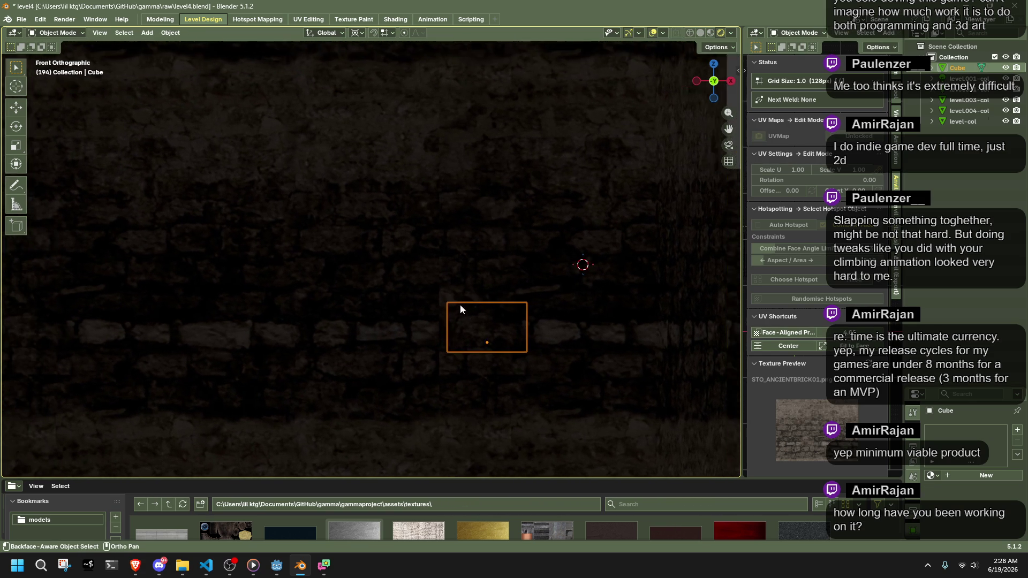
pyautogui.moveTo(422, 275)
pyautogui.mouseDown()
pyautogui.moveTo(512, 295)
pyautogui.moveTo(463, 384)
pyautogui.mouseUp()
pyautogui.click(462, 387)
pyautogui.press('Tab')
pyautogui.click(514, 204)
pyautogui.moveTo(514, 204); pyautogui.dragTo(494, 378)
pyautogui.moveTo(451, 231); pyautogui.dragTo(452, 238)
pyautogui.moveTo(536, 342); pyautogui.dragTo(535, 327)
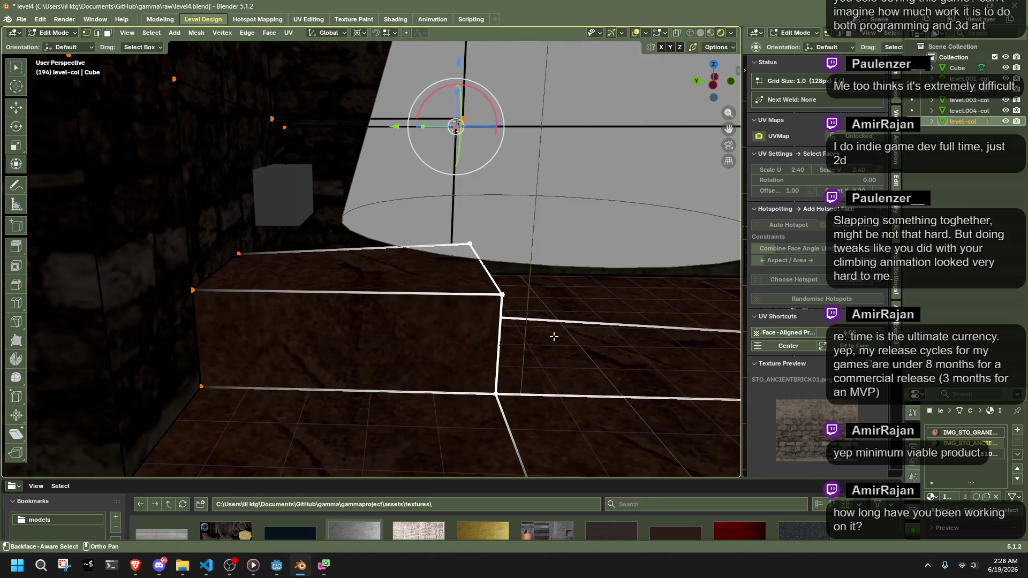
pyautogui.press('g')
pyautogui.press('y')
pyautogui.click(482, 347)
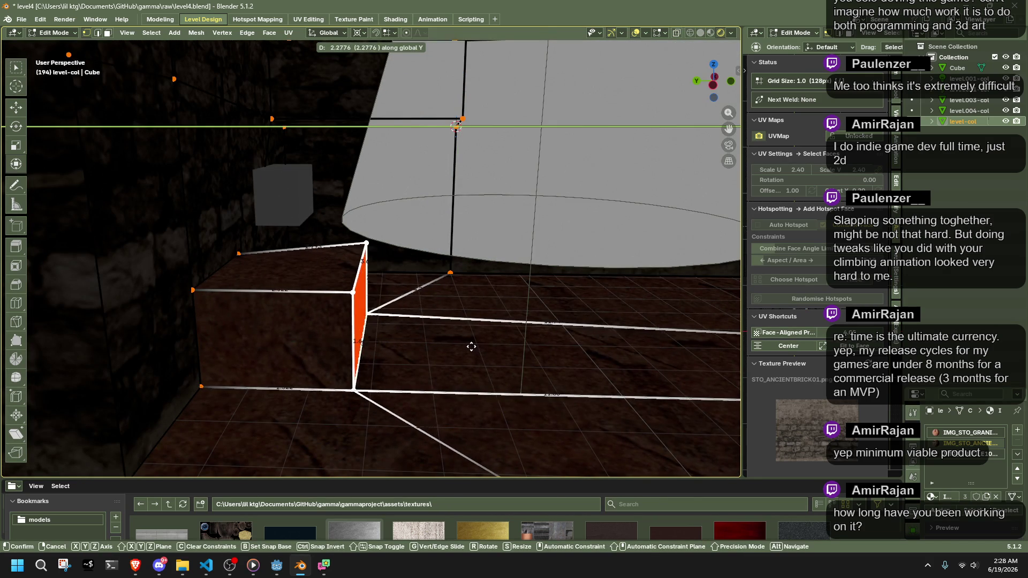
# Move the grey cube to the left
pyautogui.press('Tab')
pyautogui.moveTo(470, 346); pyautogui.dragTo(349, 314)
pyautogui.click(432, 241)
pyautogui.moveTo(432, 243)
pyautogui.mouseDown()
pyautogui.moveTo(504, 365)
pyautogui.moveTo(492, 351)
pyautogui.moveTo(529, 335)
pyautogui.moveTo(603, 358)
pyautogui.moveTo(448, 359)
pyautogui.moveTo(487, 352)
pyautogui.mouseUp()
pyautogui.press('g')
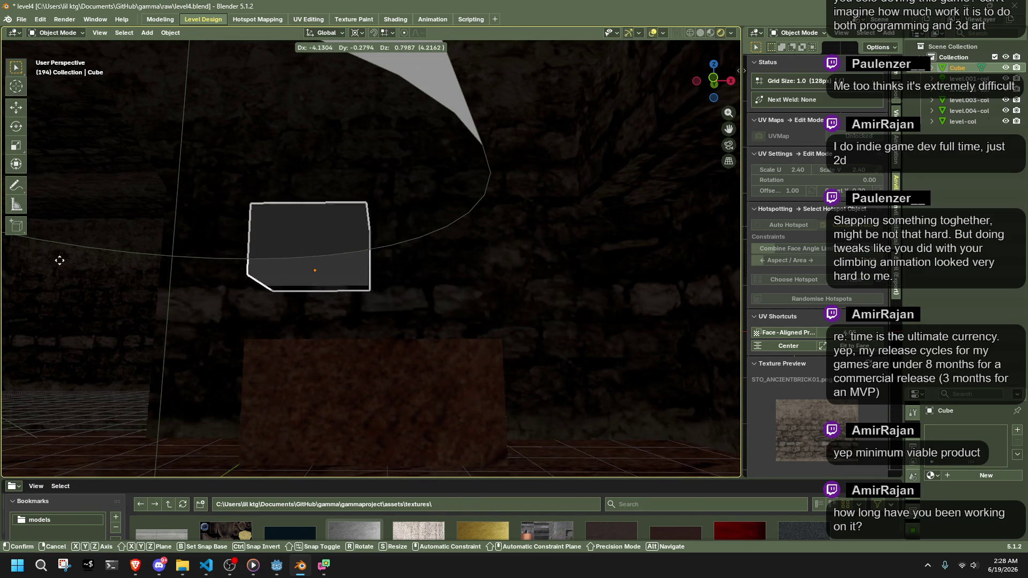
pyautogui.click(133, 353)
pyautogui.moveTo(133, 353)
pyautogui.mouseDown()
pyautogui.moveTo(348, 330)
pyautogui.moveTo(423, 349)
pyautogui.moveTo(416, 308)
pyautogui.moveTo(389, 299)
pyautogui.moveTo(257, 338)
pyautogui.moveTo(358, 317)
pyautogui.moveTo(398, 328)
pyautogui.moveTo(396, 314)
pyautogui.moveTo(382, 335)
pyautogui.moveTo(392, 386)
pyautogui.moveTo(383, 376)
pyautogui.mouseUp()
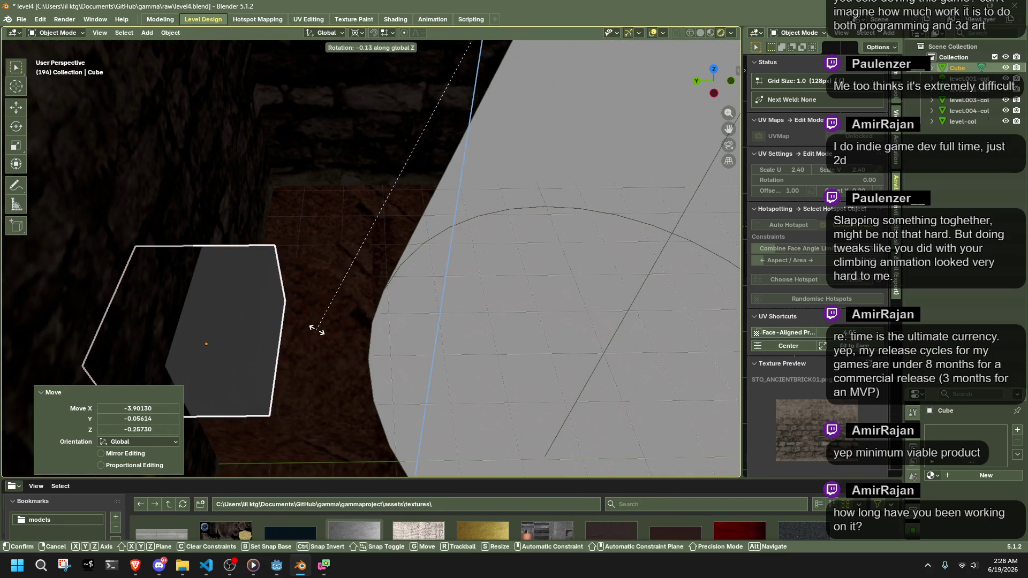
pyautogui.click(325, 316)
# Rotate the cube 31° about the Z axis
pyautogui.press('r')
pyautogui.click(292, 242)
pyautogui.press('r')
pyautogui.press('z')
pyautogui.click(352, 262)
pyautogui.moveTo(351, 261)
pyautogui.mouseDown()
pyautogui.moveTo(233, 275)
pyautogui.moveTo(233, 236)
pyautogui.moveTo(287, 252)
pyautogui.moveTo(314, 236)
pyautogui.moveTo(288, 324)
pyautogui.moveTo(304, 331)
pyautogui.mouseUp()
pyautogui.click(320, 368)
pyautogui.press('Tab')
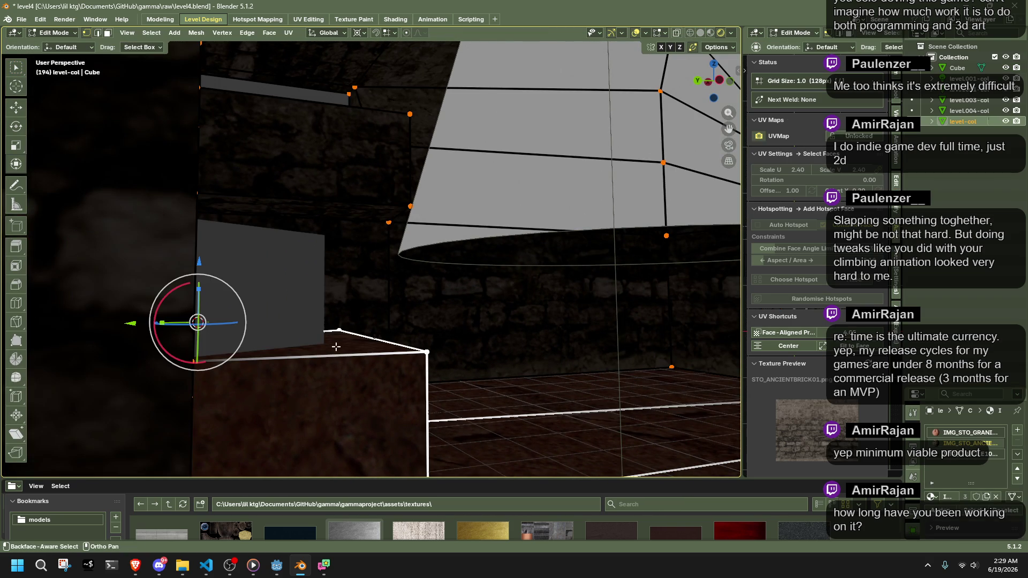
# Place the 3D cursor at the cube's bottom centre
pyautogui.click(161, 355)
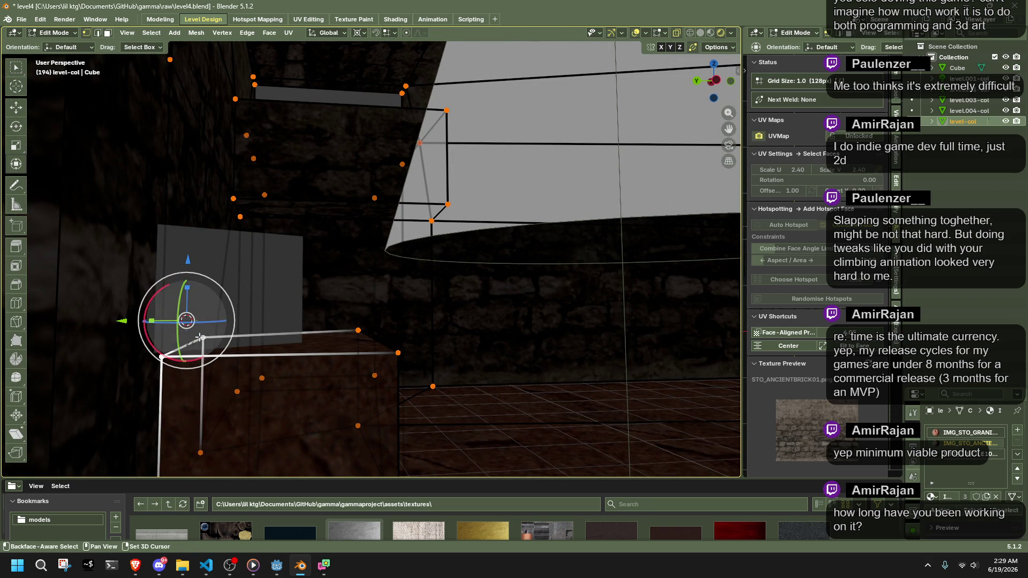
pyautogui.hotkey('shift', 's')
pyautogui.click(300, 379)
pyautogui.press('Tab')
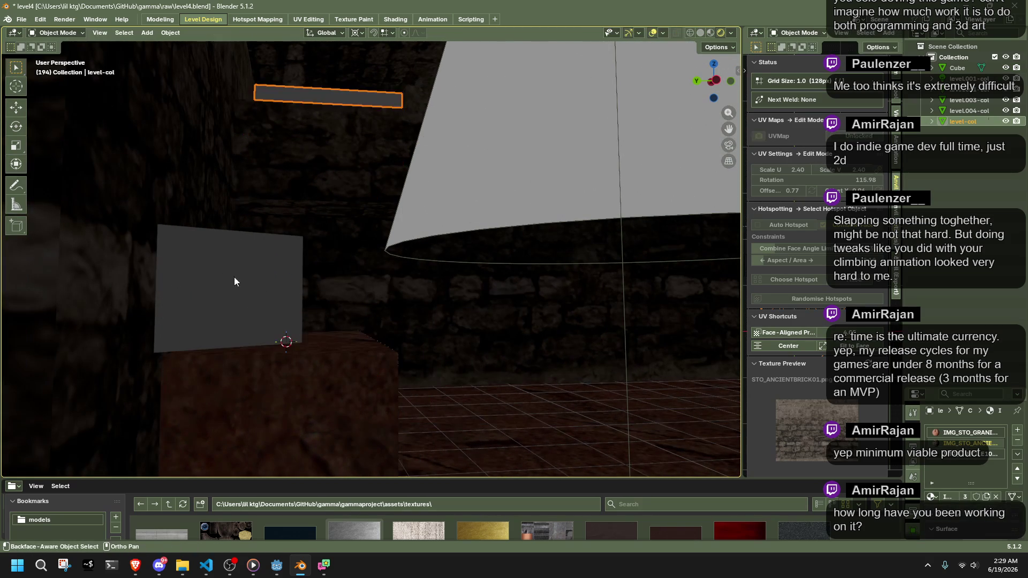
pyautogui.click(255, 306)
pyautogui.press('Tab')
pyautogui.moveTo(313, 367)
pyautogui.mouseDown()
pyautogui.moveTo(101, 305)
pyautogui.moveTo(109, 283)
pyautogui.mouseUp()
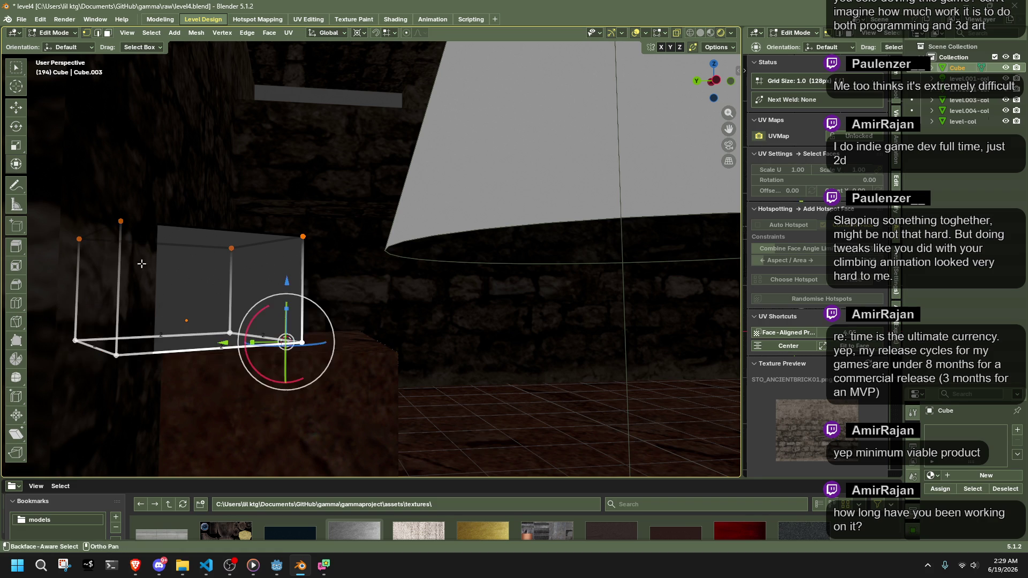
pyautogui.press('Tab')
pyautogui.hotkey('shift', 's')
pyautogui.click(322, 344)
# Set the cube's origin to the 3D cursor
pyautogui.click(145, 34)
pyautogui.moveTo(171, 33)
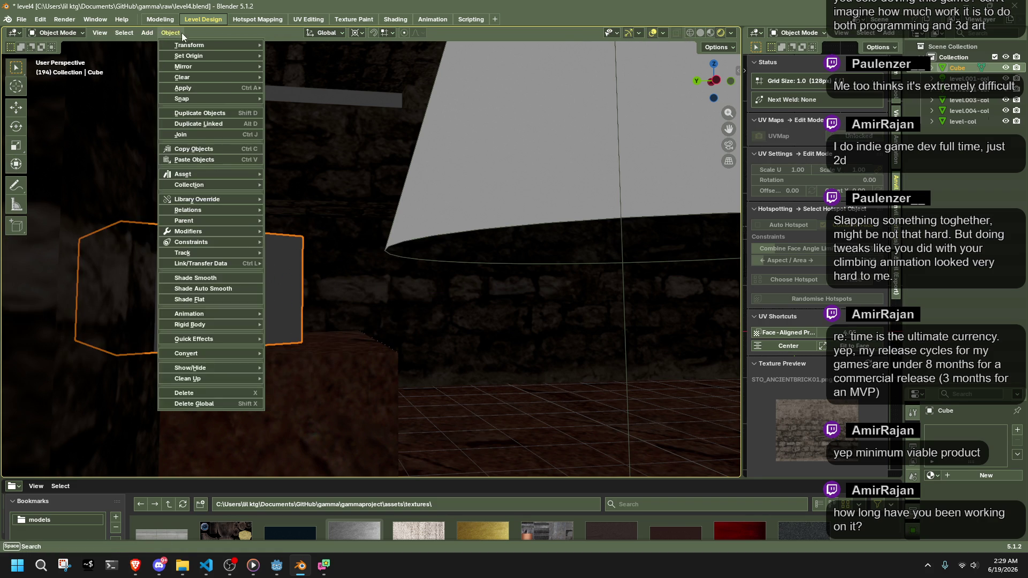
pyautogui.moveTo(191, 55)
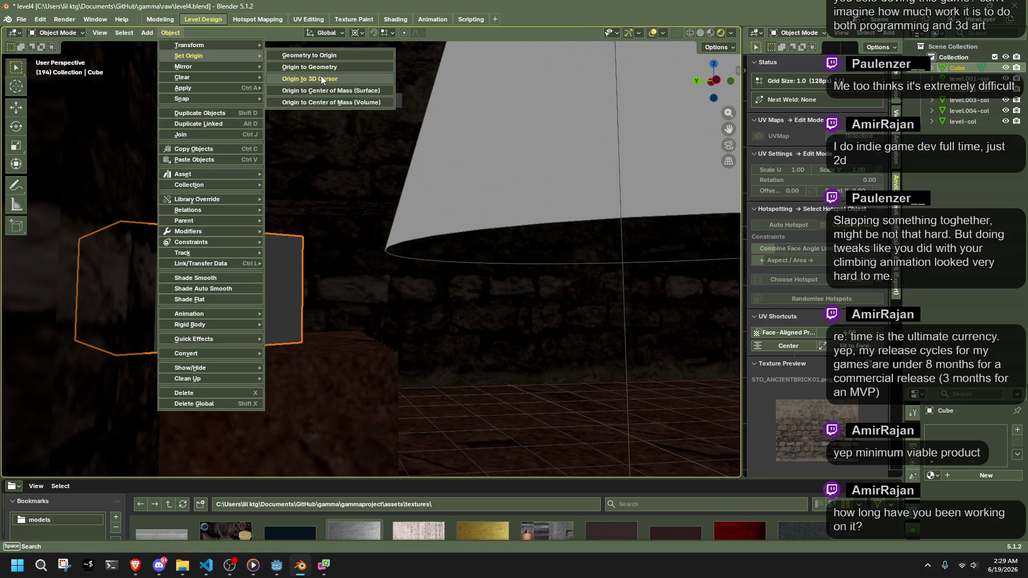
pyautogui.click(321, 78)
# Snap the cube onto the level-col face and slide it 0.95 units along Y
pyautogui.press('Tab')
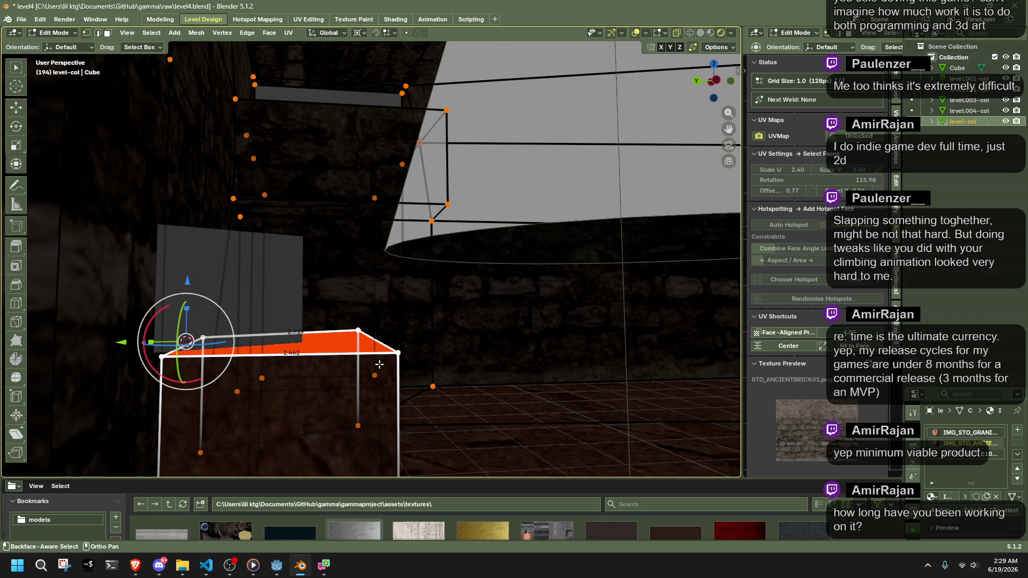
pyautogui.hotkey('shift', 's')
pyautogui.press('2')
pyautogui.press('Tab')
pyautogui.hotkey('shift', 's')
pyautogui.press('7')
pyautogui.moveTo(337, 313)
pyautogui.mouseDown()
pyautogui.moveTo(430, 368)
pyautogui.moveTo(445, 400)
pyautogui.moveTo(461, 380)
pyautogui.moveTo(438, 385)
pyautogui.mouseUp()
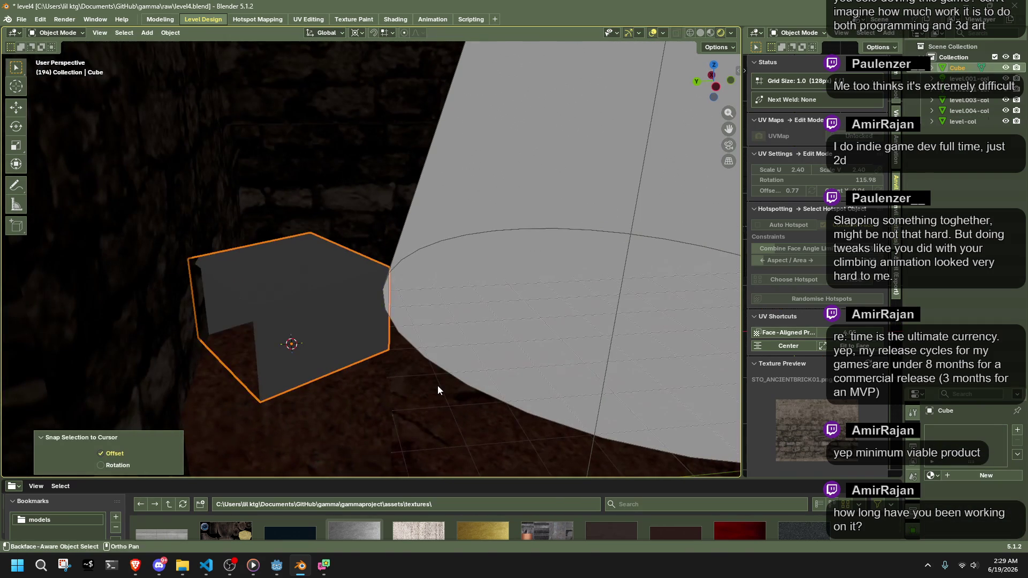
pyautogui.press('g')
pyautogui.press('y')
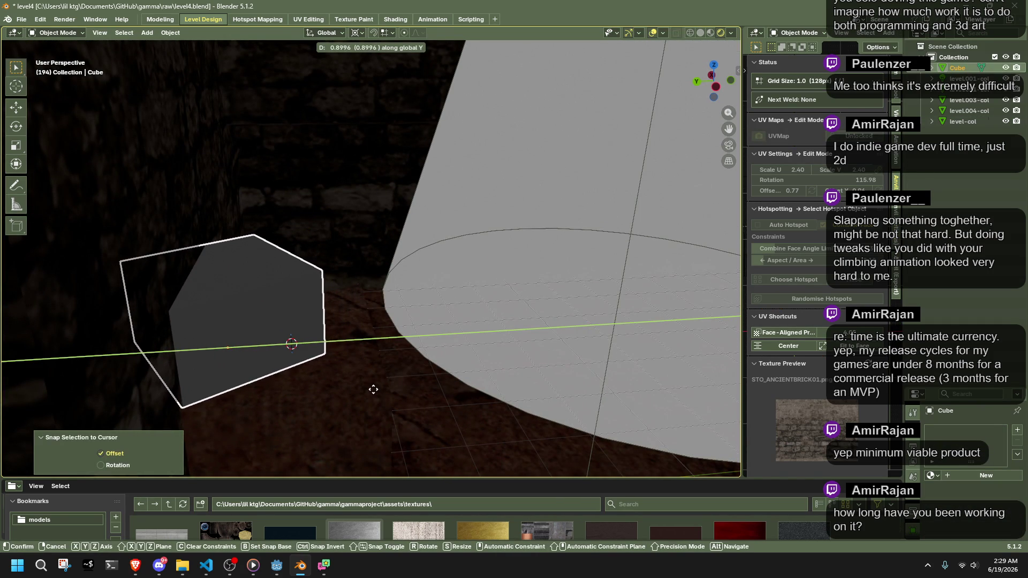
pyautogui.click(371, 388)
# Assign the IMG_STO ancient stone material to the cube
pyautogui.moveTo(394, 391)
pyautogui.mouseDown()
pyautogui.moveTo(571, 351)
pyautogui.moveTo(499, 289)
pyautogui.moveTo(582, 319)
pyautogui.moveTo(724, 283)
pyautogui.moveTo(43, 281)
pyautogui.moveTo(101, 282)
pyautogui.moveTo(120, 303)
pyautogui.moveTo(695, 310)
pyautogui.mouseUp()
pyautogui.press('Tab')
pyautogui.press('Tab')
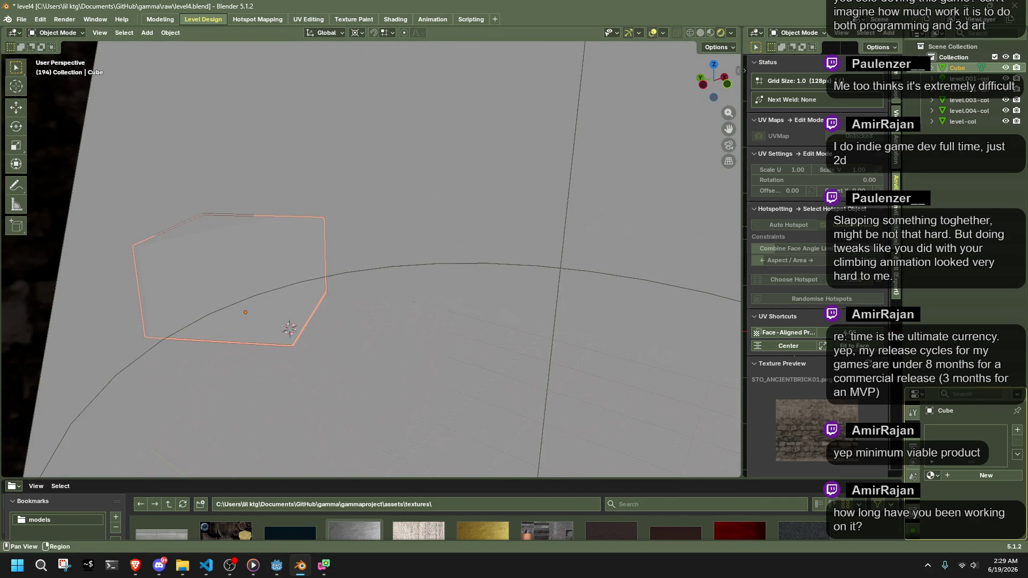
pyautogui.click(931, 475)
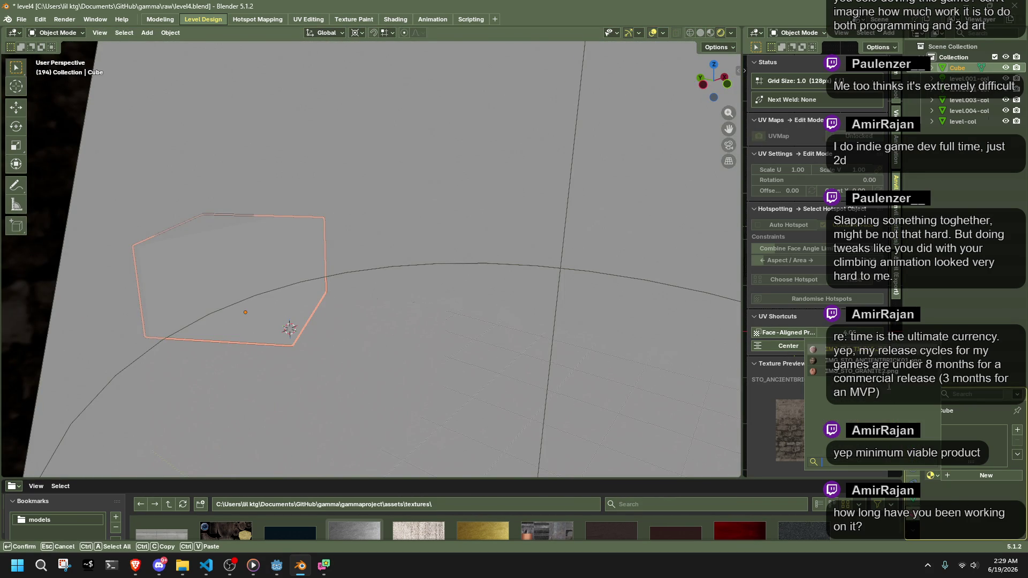
pyautogui.click(857, 360)
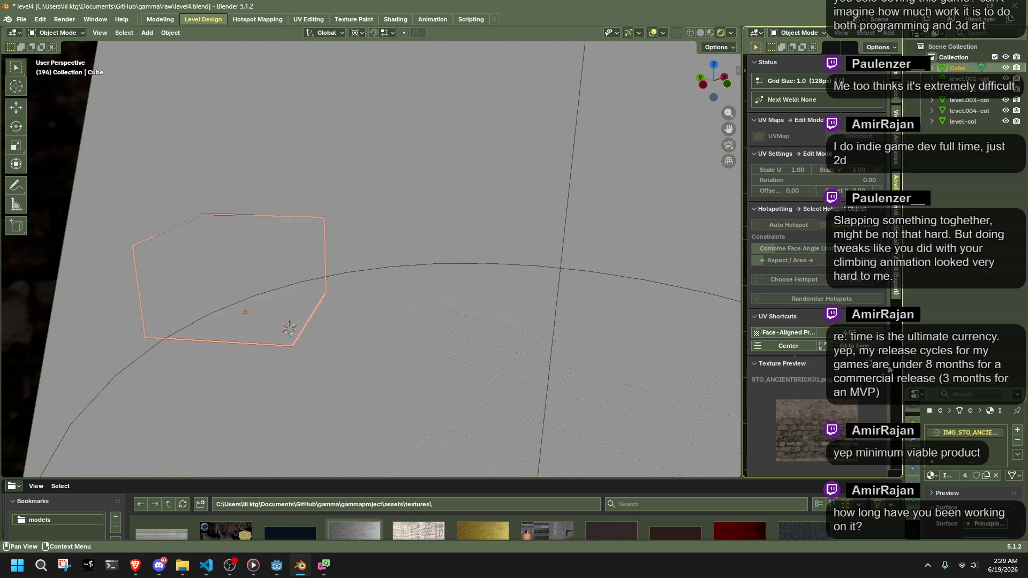
pyautogui.moveTo(552, 321); pyautogui.dragTo(597, 313)
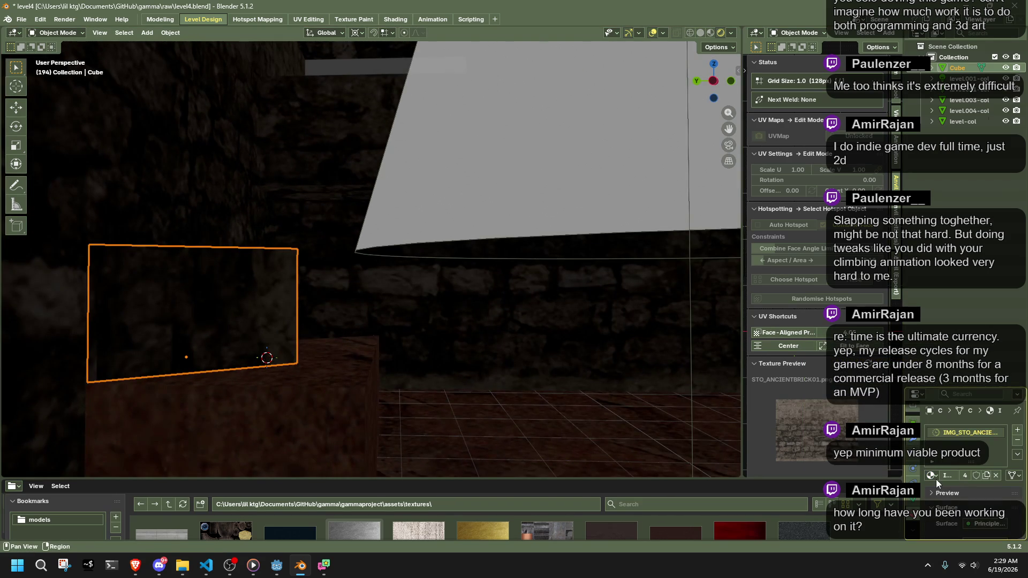
pyautogui.click(934, 476)
pyautogui.click(384, 293)
pyautogui.moveTo(384, 294)
pyautogui.mouseDown()
pyautogui.moveTo(304, 316)
pyautogui.moveTo(229, 314)
pyautogui.moveTo(283, 282)
pyautogui.moveTo(338, 280)
pyautogui.moveTo(248, 274)
pyautogui.moveTo(262, 324)
pyautogui.mouseUp()
pyautogui.press('Tab')
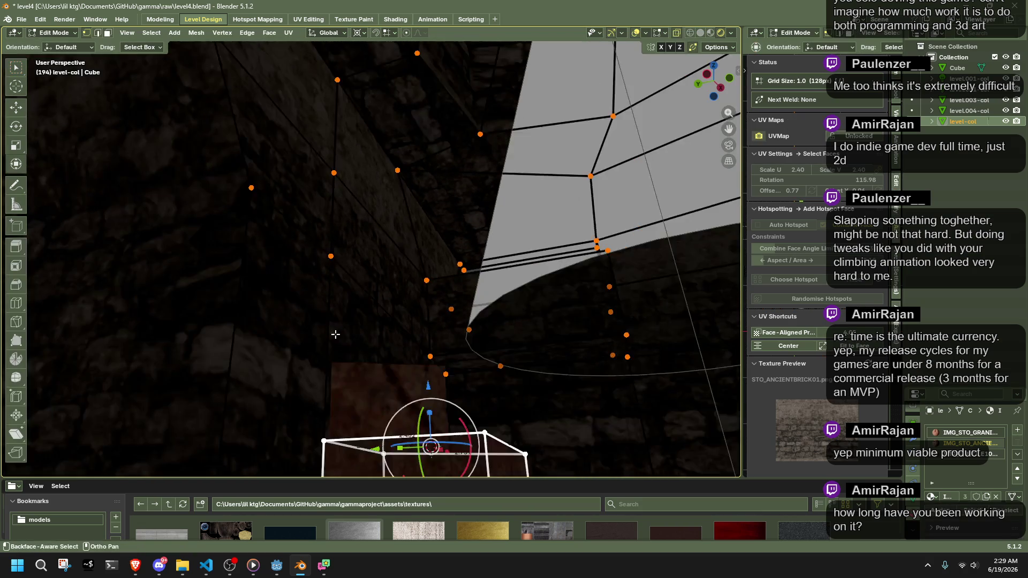
pyautogui.scroll(3, 336, 336)
pyautogui.scroll(-3, 550, 380)
pyautogui.moveTo(551, 381); pyautogui.dragTo(567, 340)
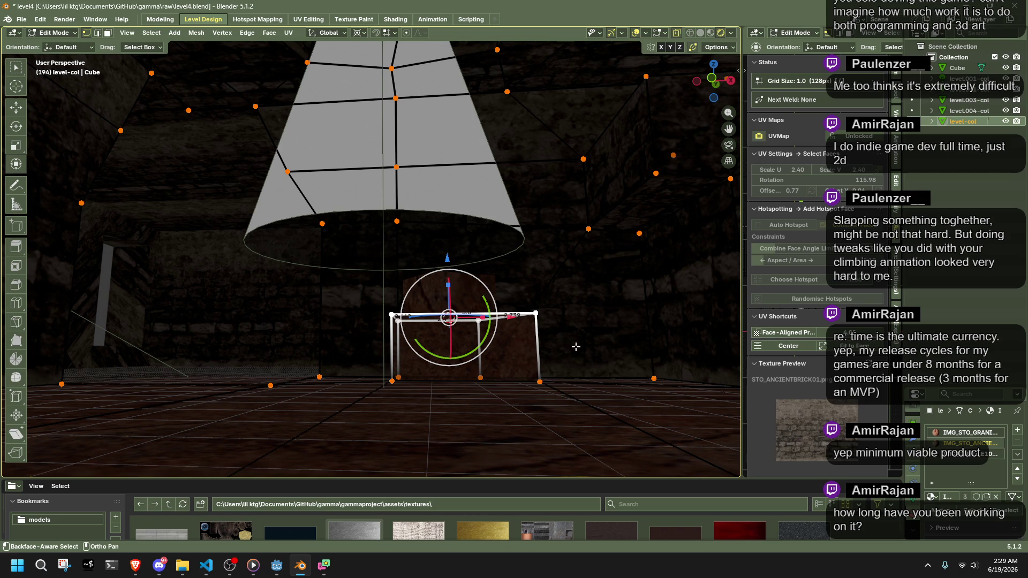
pyautogui.press('Tab')
pyautogui.scroll(4, 584, 381)
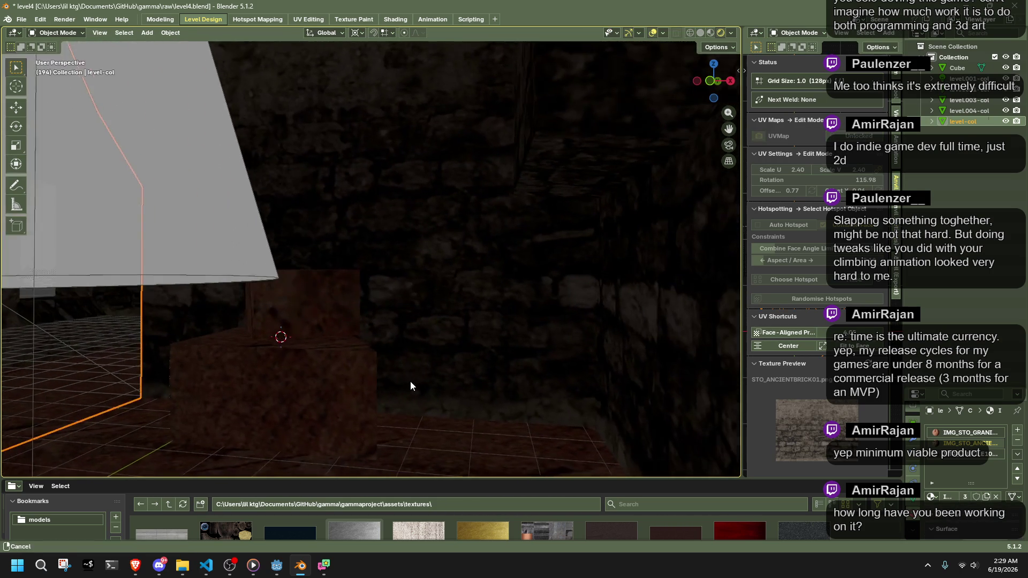
pyautogui.click(287, 303)
pyautogui.moveTo(340, 352)
pyautogui.mouseDown()
pyautogui.moveTo(380, 377)
pyautogui.moveTo(474, 349)
pyautogui.moveTo(488, 313)
pyautogui.moveTo(369, 297)
pyautogui.moveTo(379, 357)
pyautogui.mouseUp()
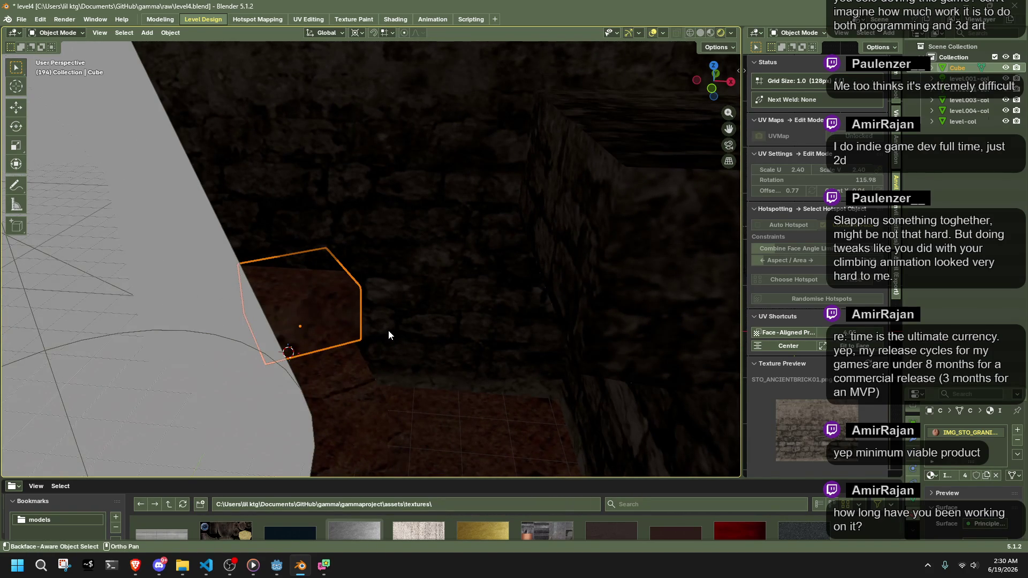
# Duplicate the cube and rotate the copy about the vertical Z axis
pyautogui.hotkey('shift', 'd')
pyautogui.press('x')
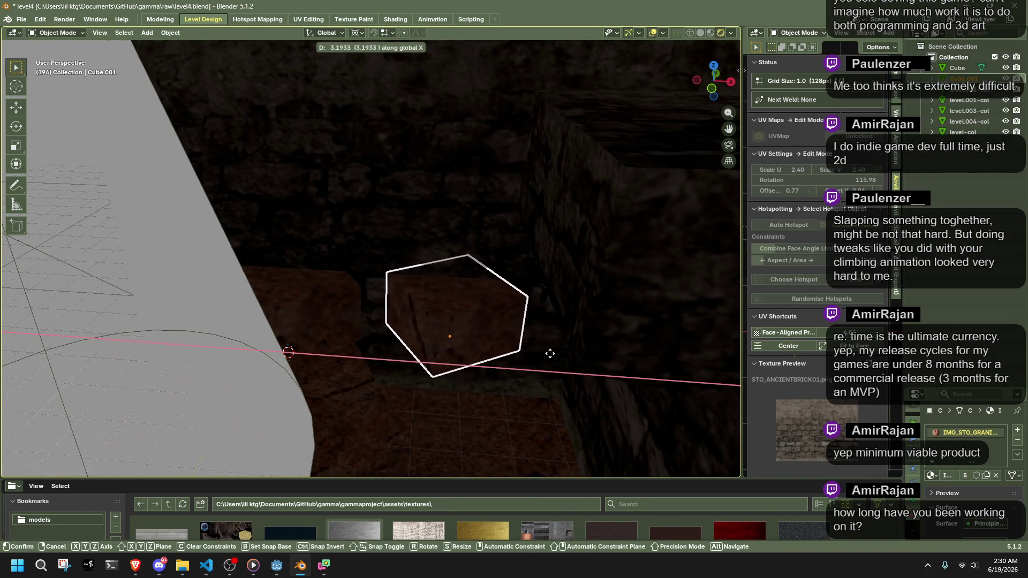
pyautogui.rightClick(531, 356)
pyautogui.press('g')
pyautogui.rightClick(546, 287)
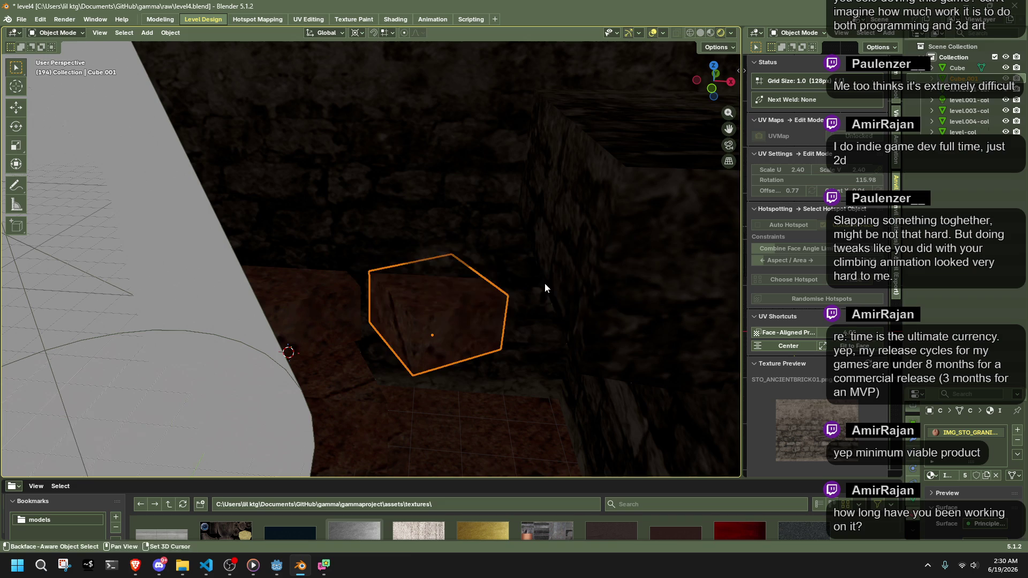
pyautogui.press('r')
pyautogui.press('z')
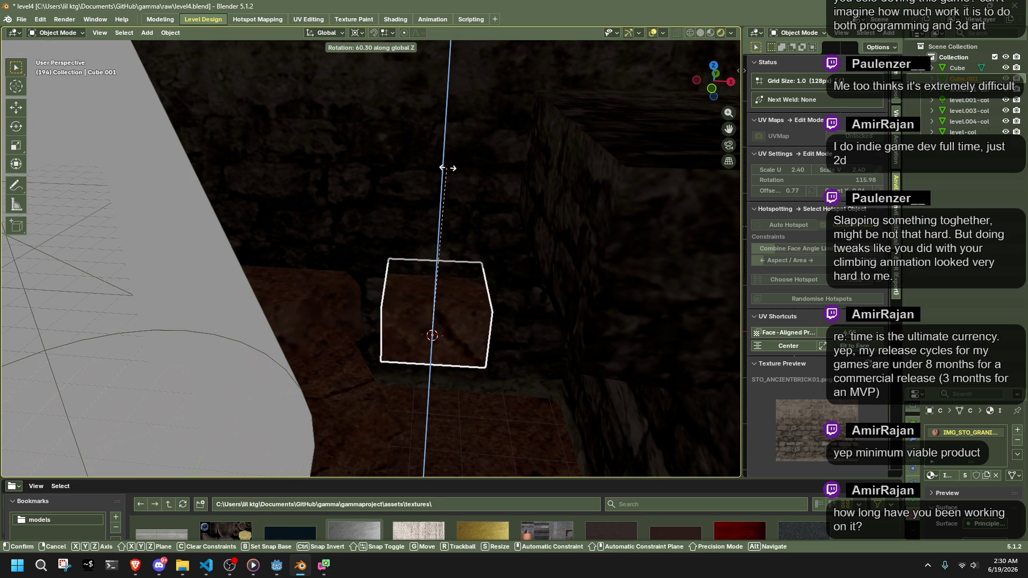
pyautogui.click(453, 178)
pyautogui.moveTo(290, 400)
pyautogui.mouseDown()
pyautogui.moveTo(457, 395)
pyautogui.moveTo(681, 194)
pyautogui.mouseUp()
# From a top orthographic view, fine-tune the copy's rotation to 1.71°
pyautogui.click(710, 74)
pyautogui.press('r')
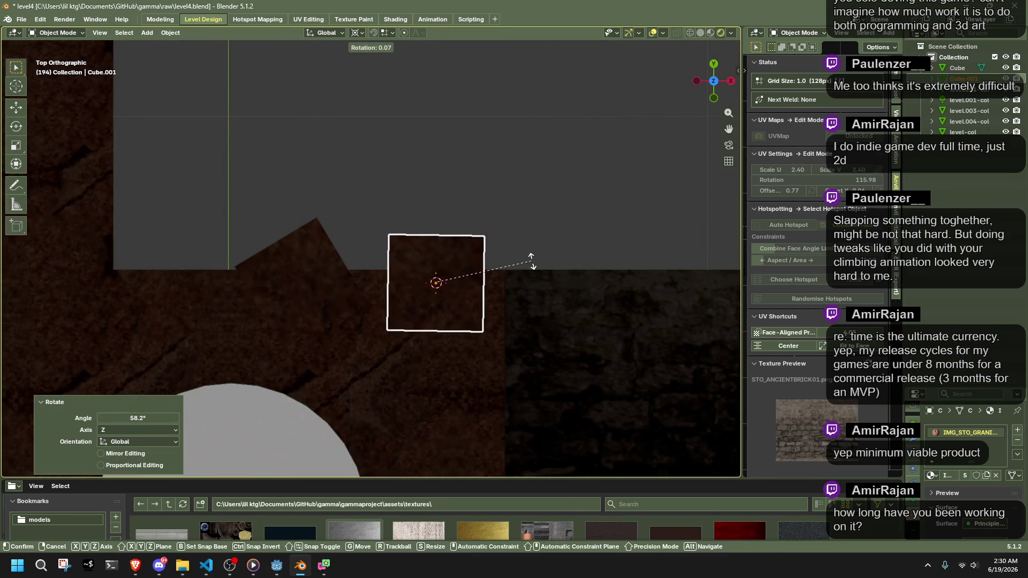
pyautogui.click(532, 260)
pyautogui.press('r')
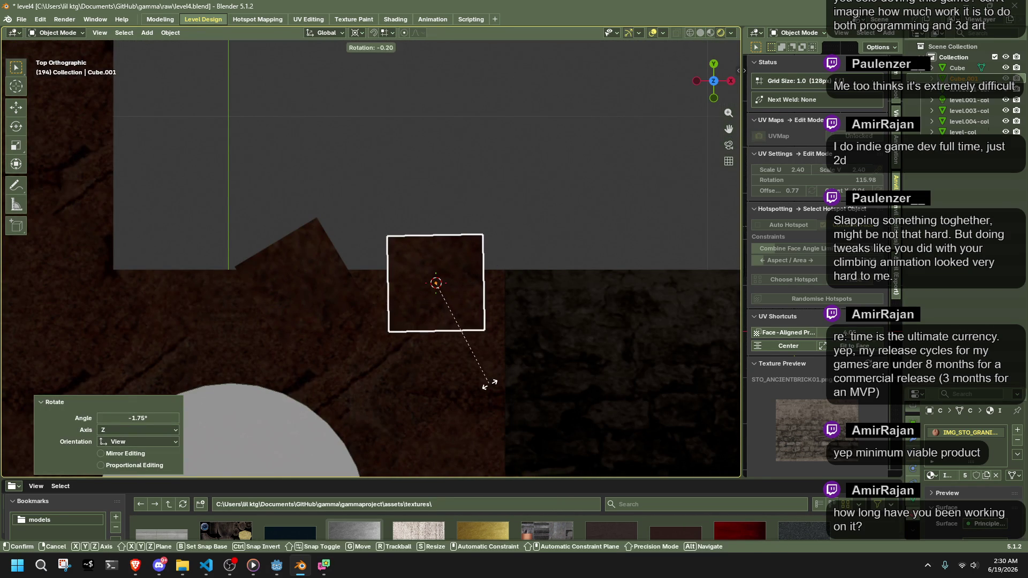
pyautogui.click(487, 386)
pyautogui.moveTo(487, 390); pyautogui.dragTo(481, 355)
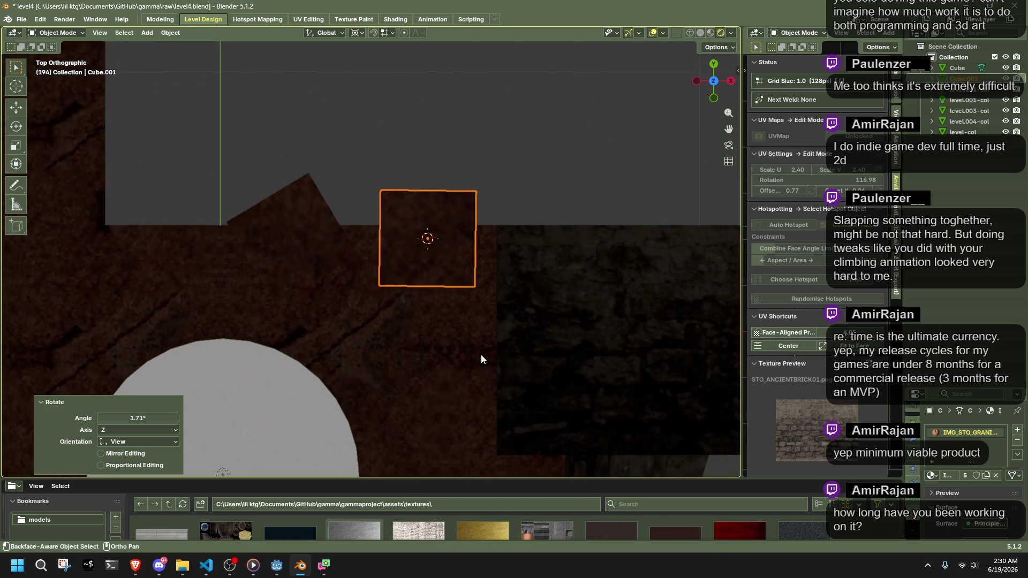
# Assign the ancient stone material to the copy
pyautogui.click(932, 476)
pyautogui.click(803, 367)
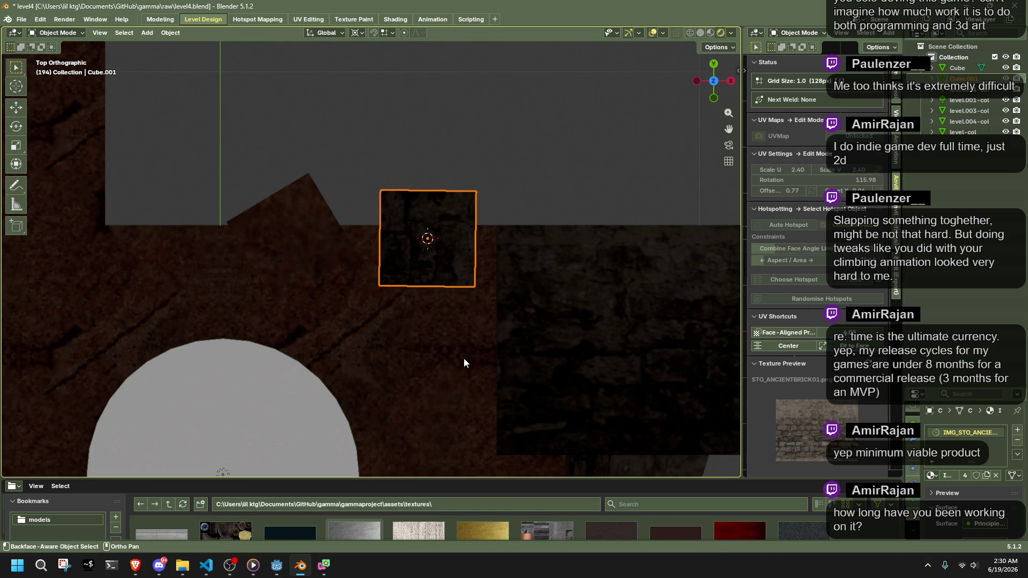
pyautogui.moveTo(467, 360)
pyautogui.mouseDown()
pyautogui.moveTo(486, 211)
pyautogui.moveTo(488, 263)
pyautogui.mouseUp()
# Raise Cube.001 along Z to 0.95229, checking its height from the front view
pyautogui.press('g')
pyautogui.press('z')
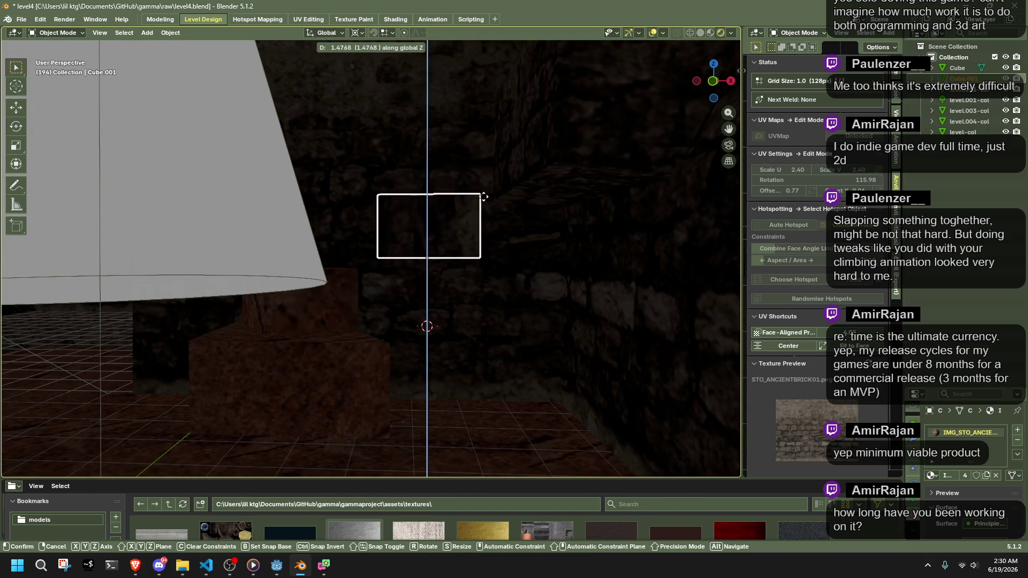
pyautogui.click(485, 205)
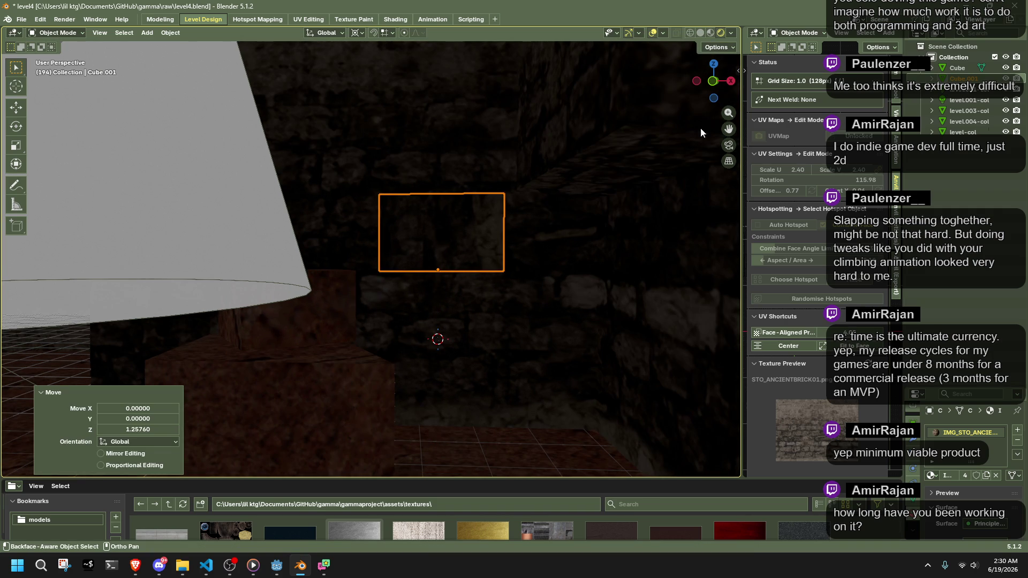
pyautogui.click(713, 87)
pyautogui.scroll(-4, 466, 250)
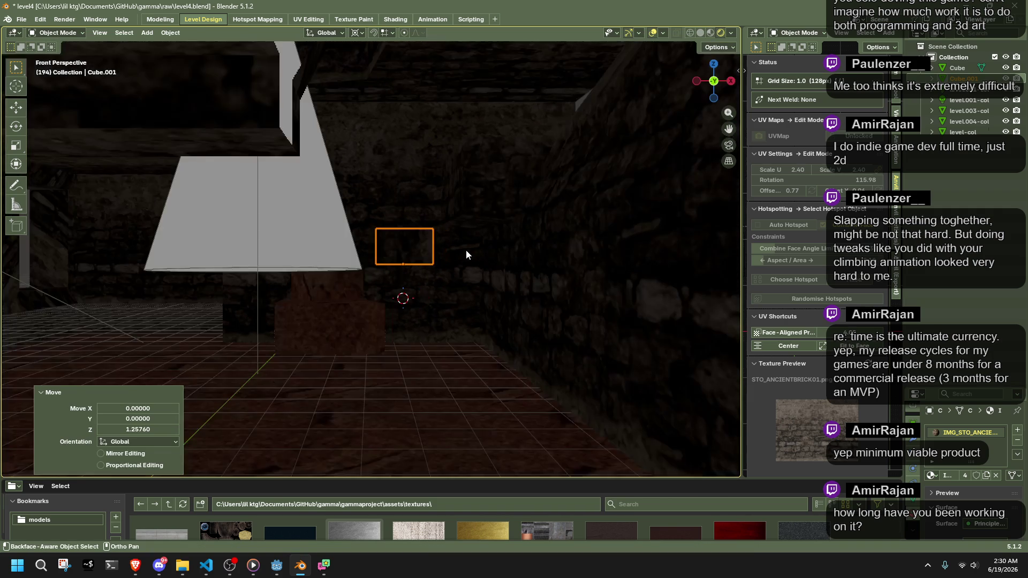
pyautogui.scroll(4, 458, 249)
pyautogui.press('g')
pyautogui.press('z')
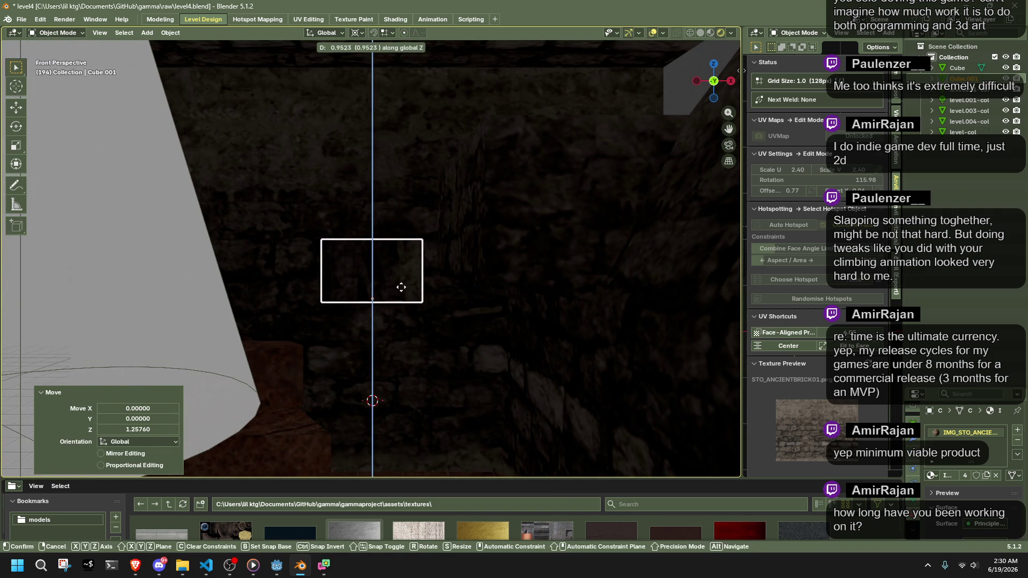
pyautogui.click(401, 287)
pyautogui.moveTo(401, 292)
pyautogui.mouseDown()
pyautogui.moveTo(425, 319)
pyautogui.moveTo(529, 337)
pyautogui.moveTo(530, 305)
pyautogui.mouseUp()
# Turn Cube.001 about -90° around Z and enter Edit Mode
pyautogui.press('r')
pyautogui.press('z')
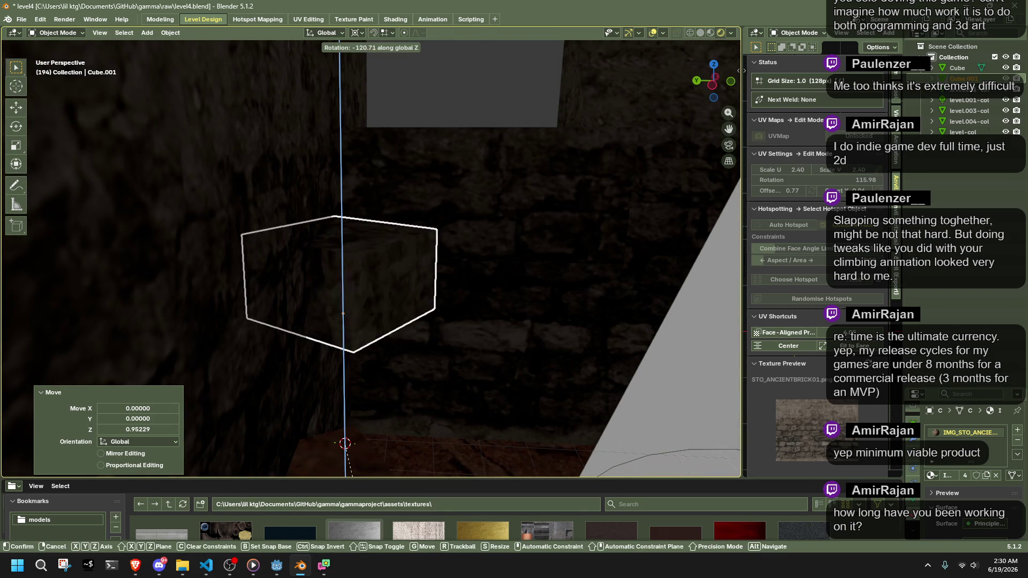
pyautogui.click(372, 48)
pyautogui.write('-90')
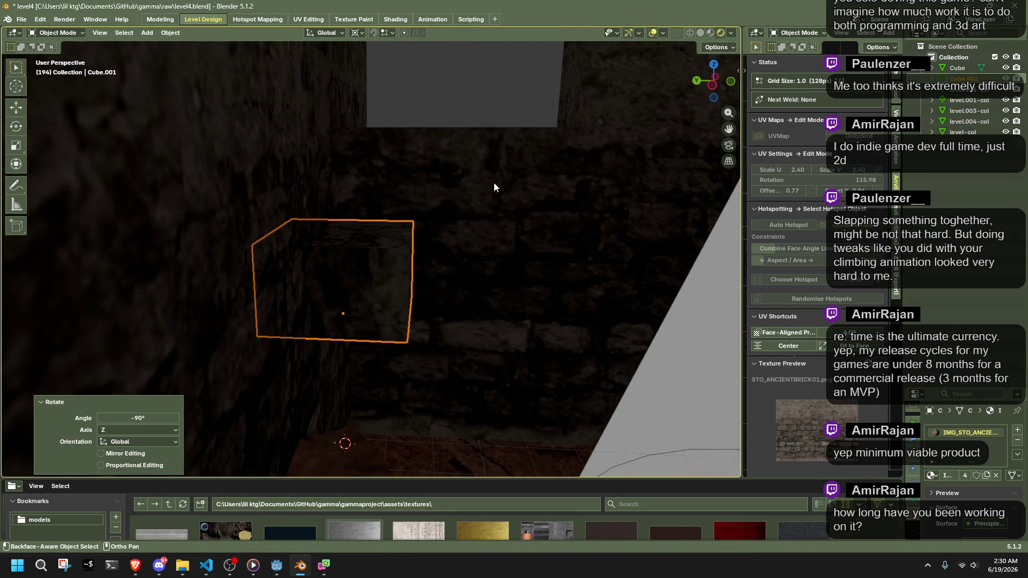
pyautogui.press('Tab')
pyautogui.moveTo(494, 187)
pyautogui.mouseDown()
pyautogui.moveTo(493, 298)
pyautogui.moveTo(670, 298)
pyautogui.moveTo(452, 310)
pyautogui.mouseUp()
# Narrow the cube along X by 0.239 and slide its corner vertices along Y into a slant
pyautogui.moveTo(531, 366); pyautogui.dragTo(243, 182)
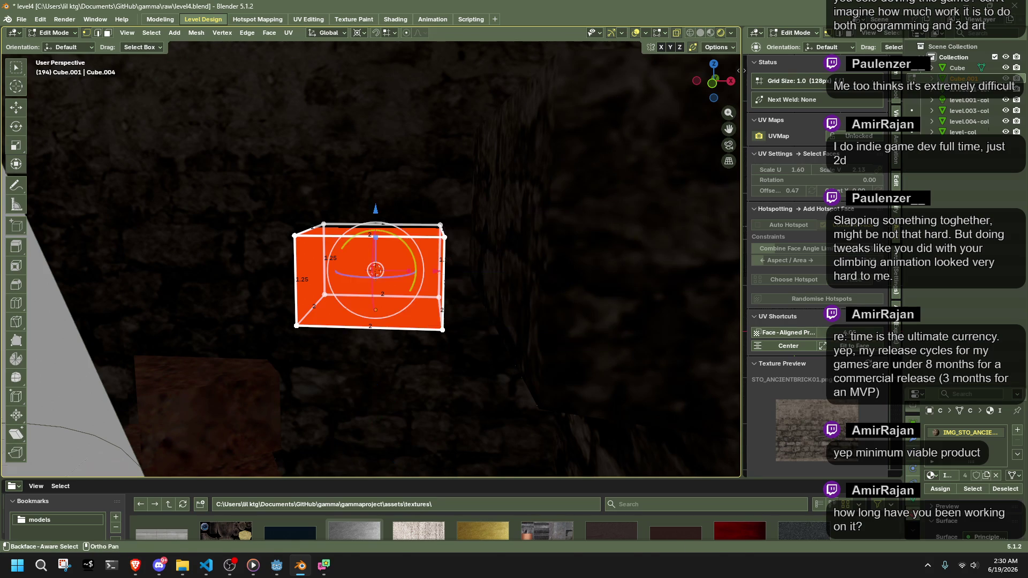
pyautogui.press('s')
pyautogui.press('x')
pyautogui.click(410, 298)
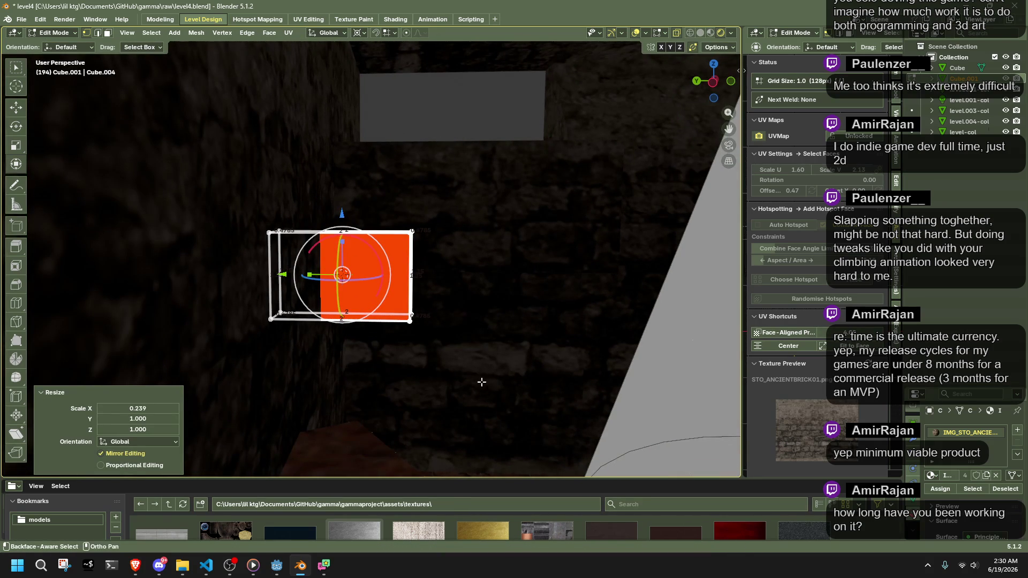
pyautogui.moveTo(401, 203); pyautogui.dragTo(495, 273)
pyautogui.press('g')
pyautogui.press('y')
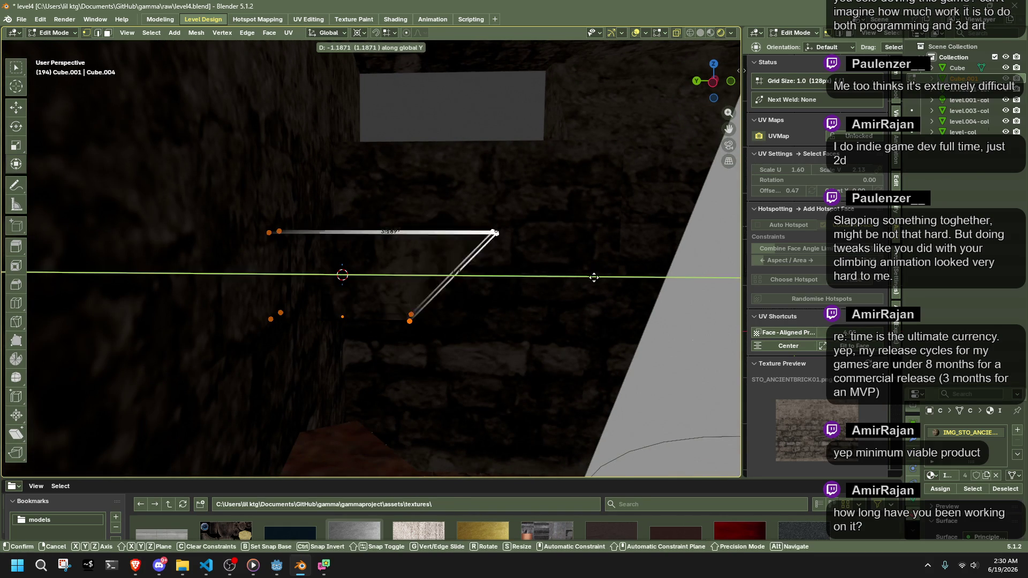
pyautogui.click(645, 288)
# Back in Object Mode, lower Cube.001 to Z -0.45888 and export level4.gltf
pyautogui.press('Tab')
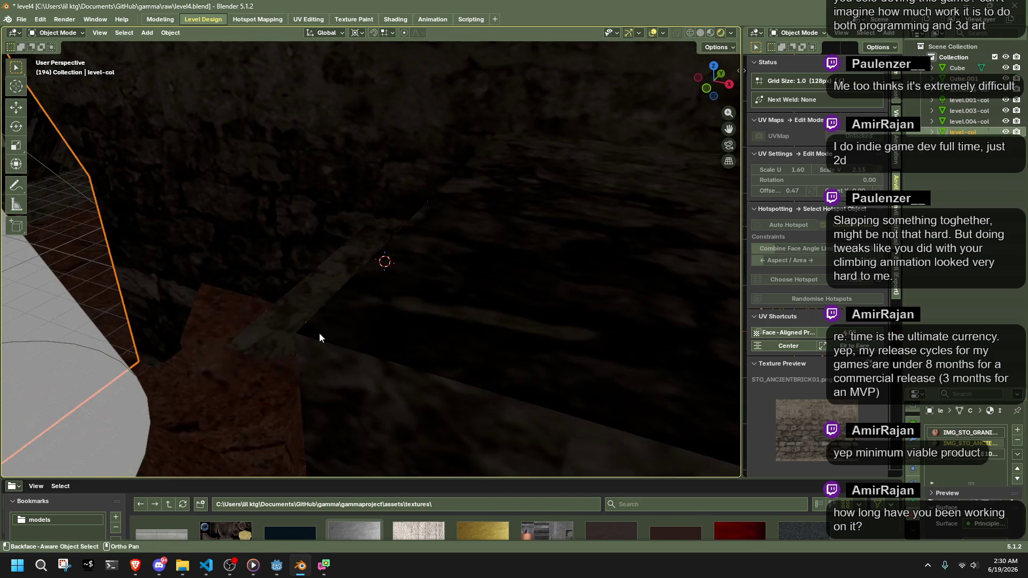
pyautogui.click(322, 332)
pyautogui.click(400, 277)
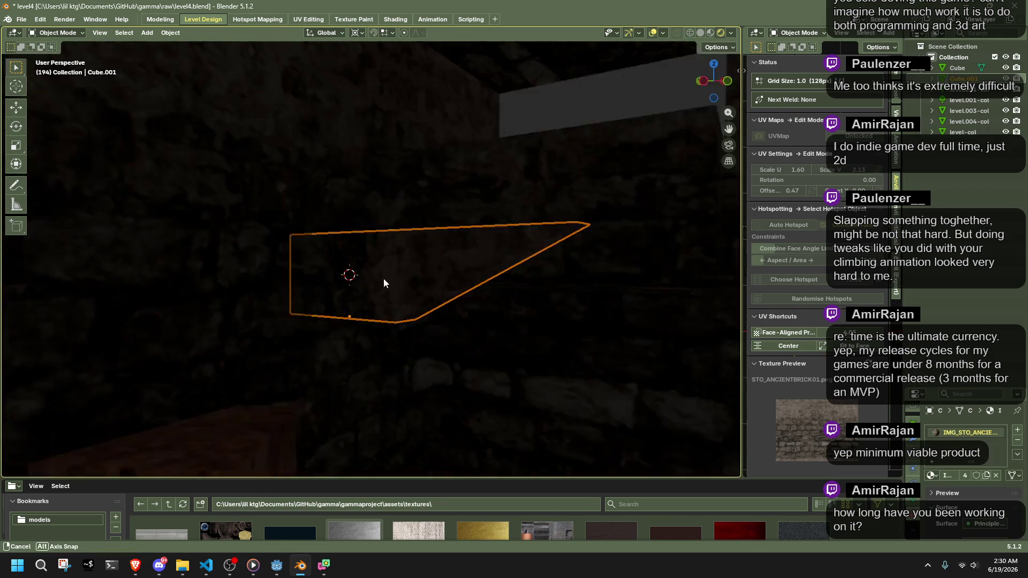
pyautogui.press('g')
pyautogui.press('z')
pyautogui.click(314, 315)
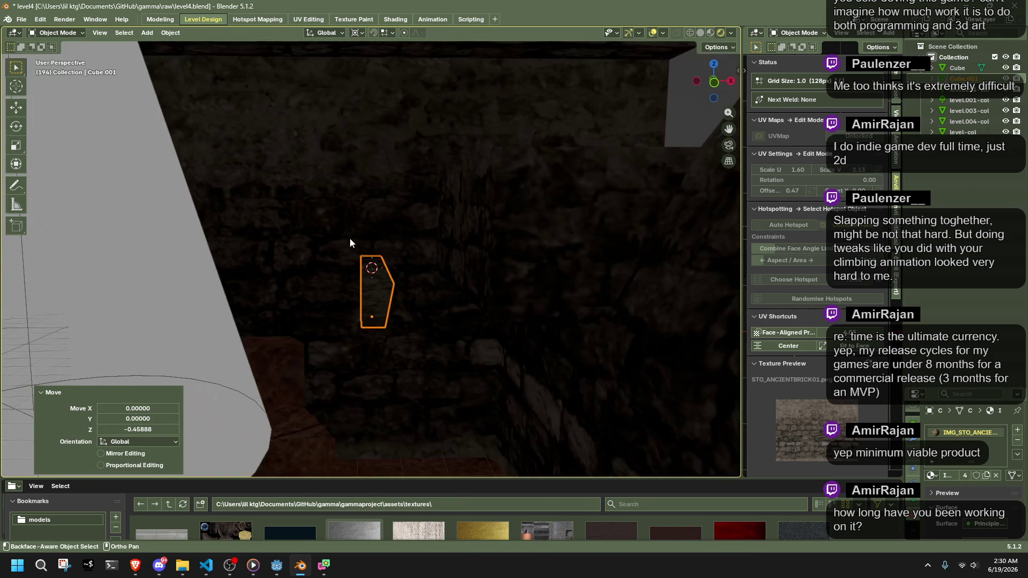
pyautogui.click(898, 294)
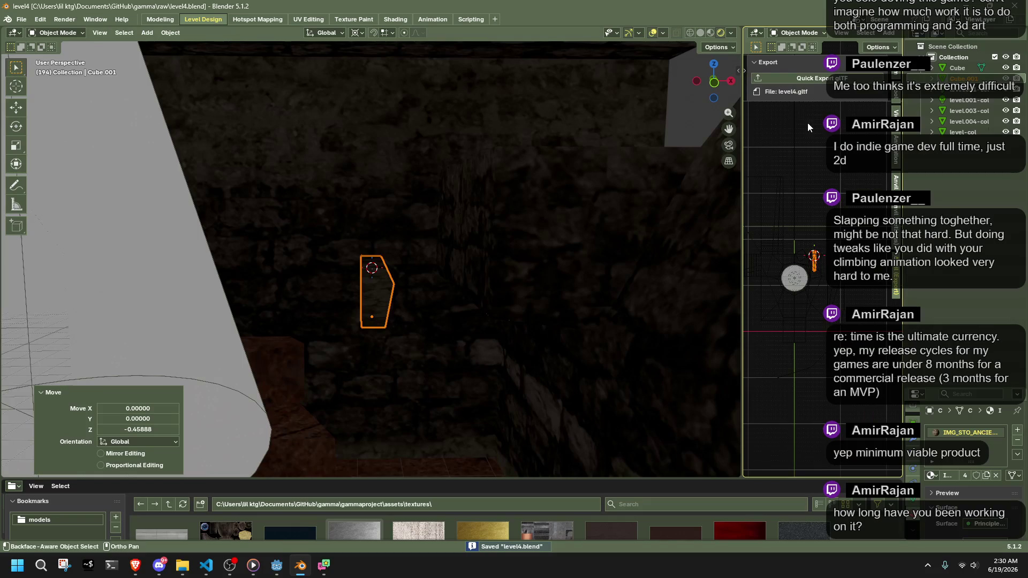
pyautogui.hotkey('alt', 'Tab')
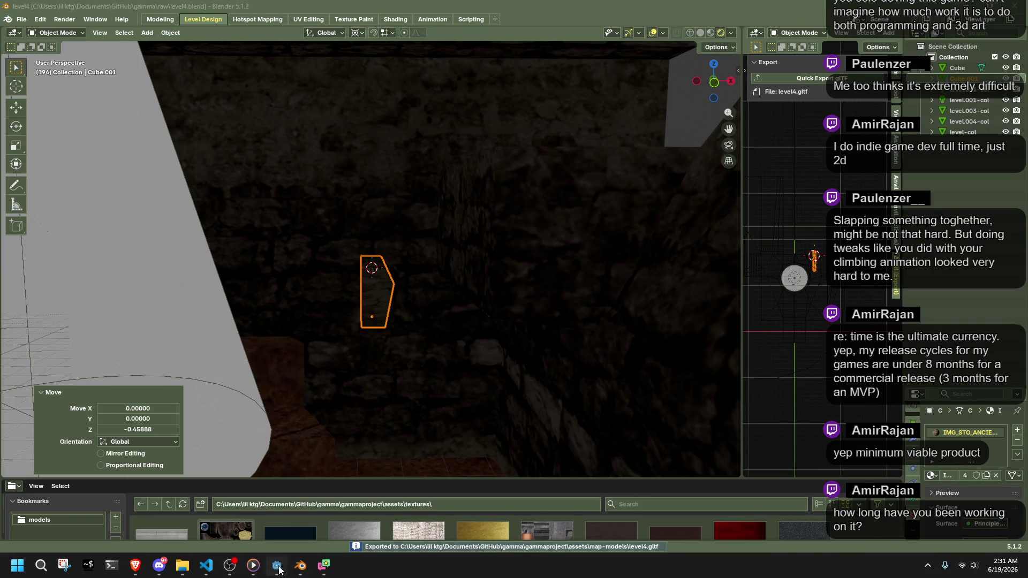
# Open the level4 scene, fly the camera into the level, and make DirectionalLight3D visible
pyautogui.click(247, 36)
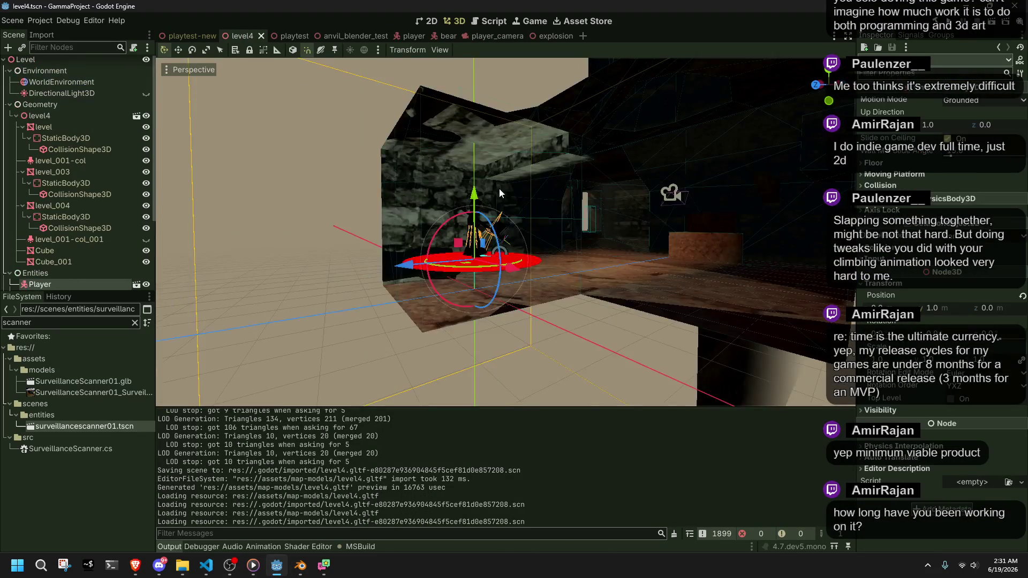
pyautogui.press('w')
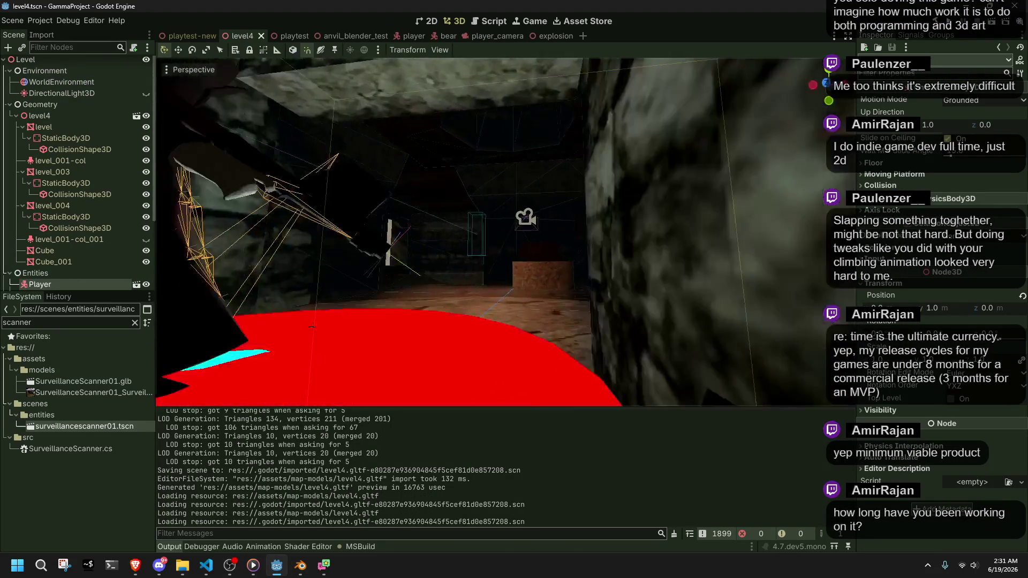
pyautogui.press('w')
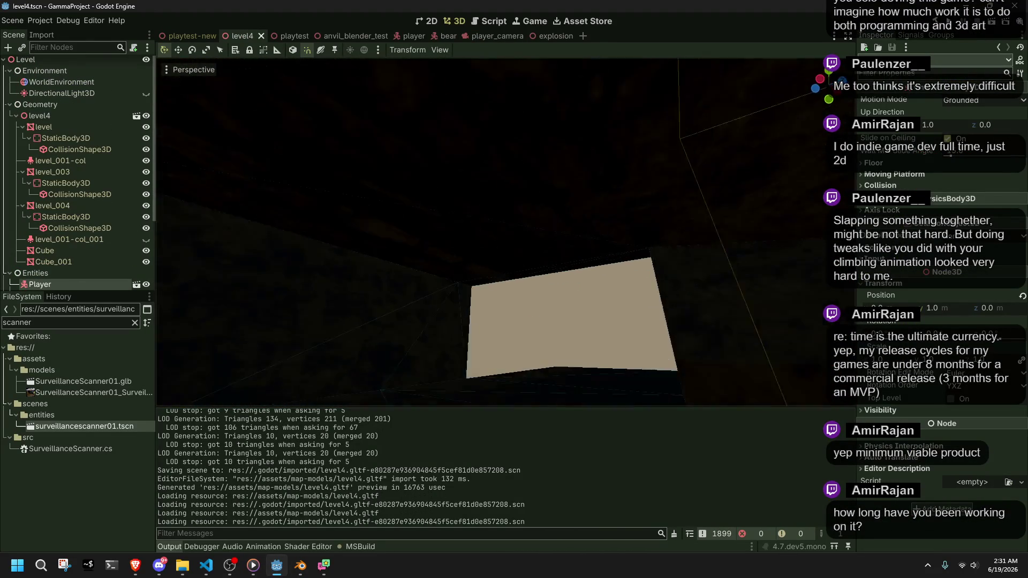
pyautogui.press('w')
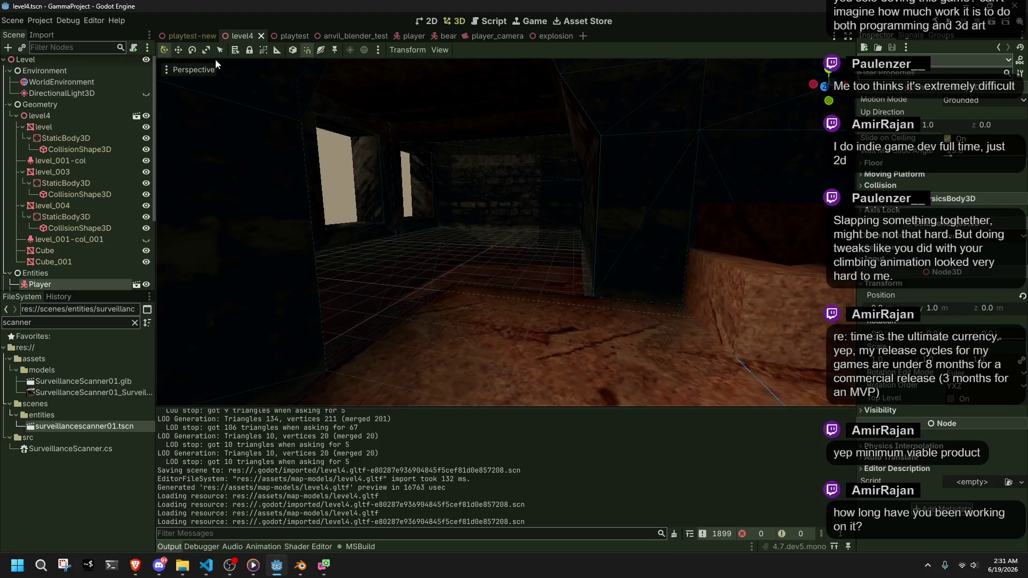
pyautogui.click(146, 93)
# Look around the room's walls and windows, then save the scene and run the game
pyautogui.press('w')
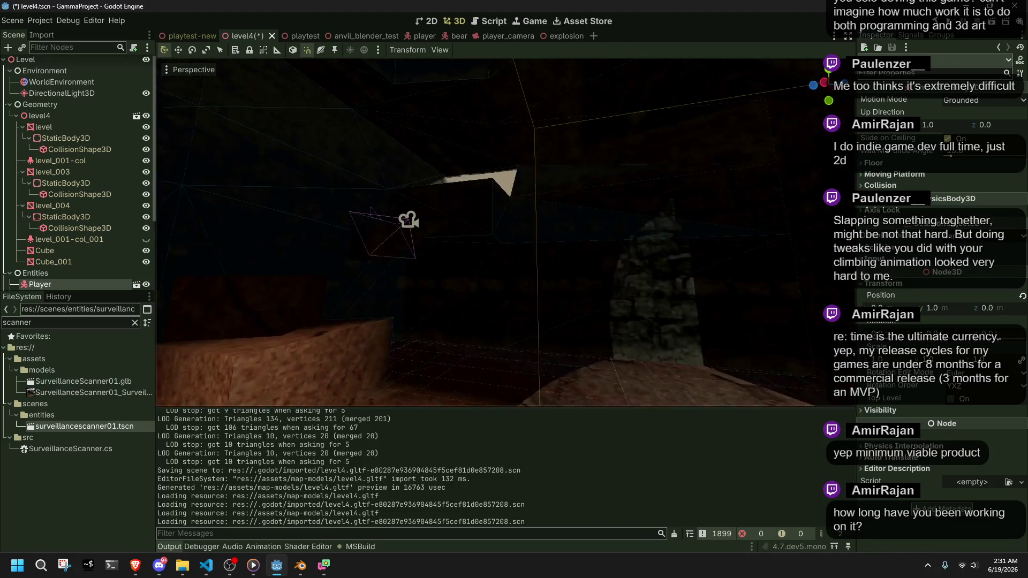
pyautogui.press('s')
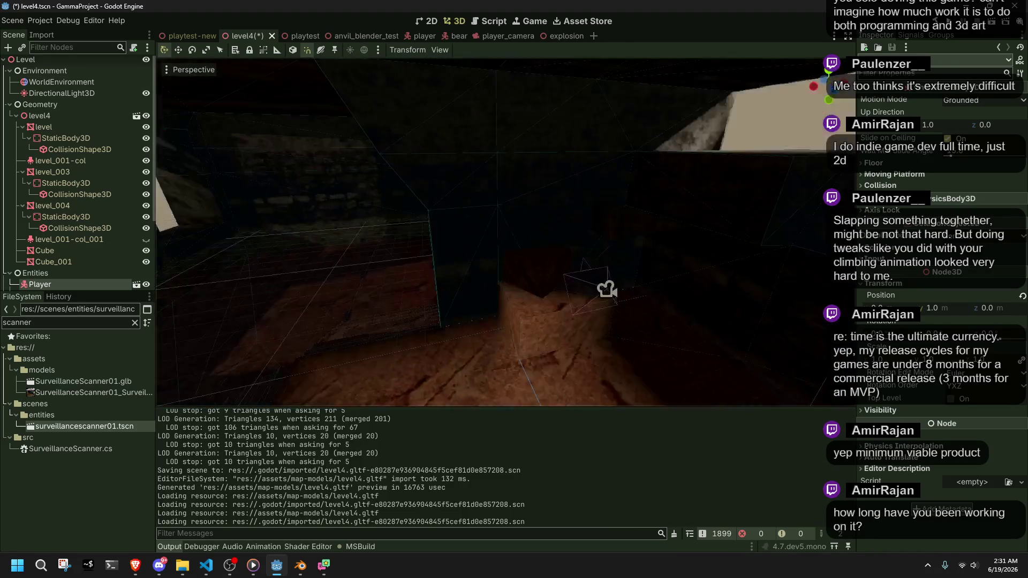
pyautogui.press('d')
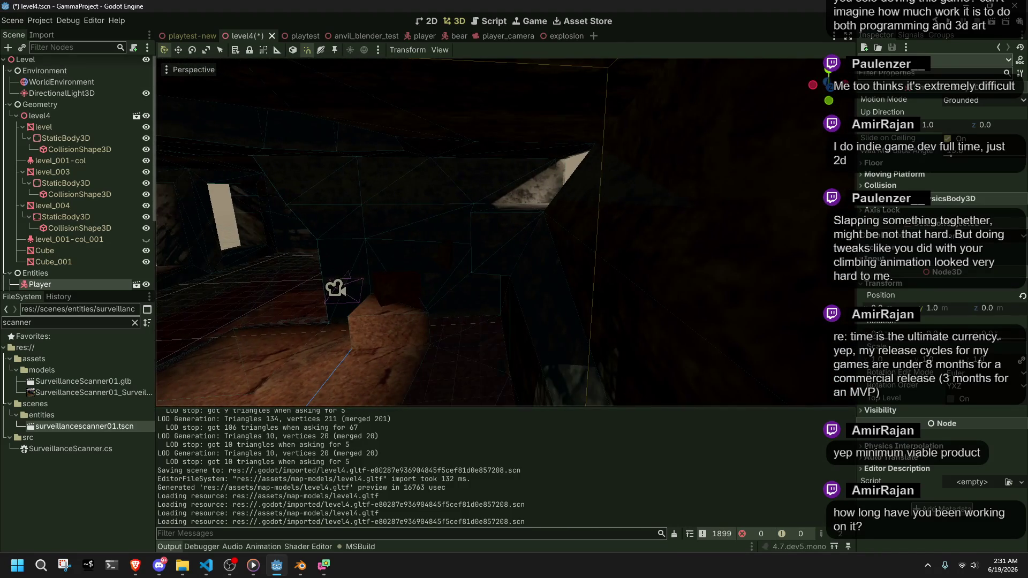
pyautogui.press('a')
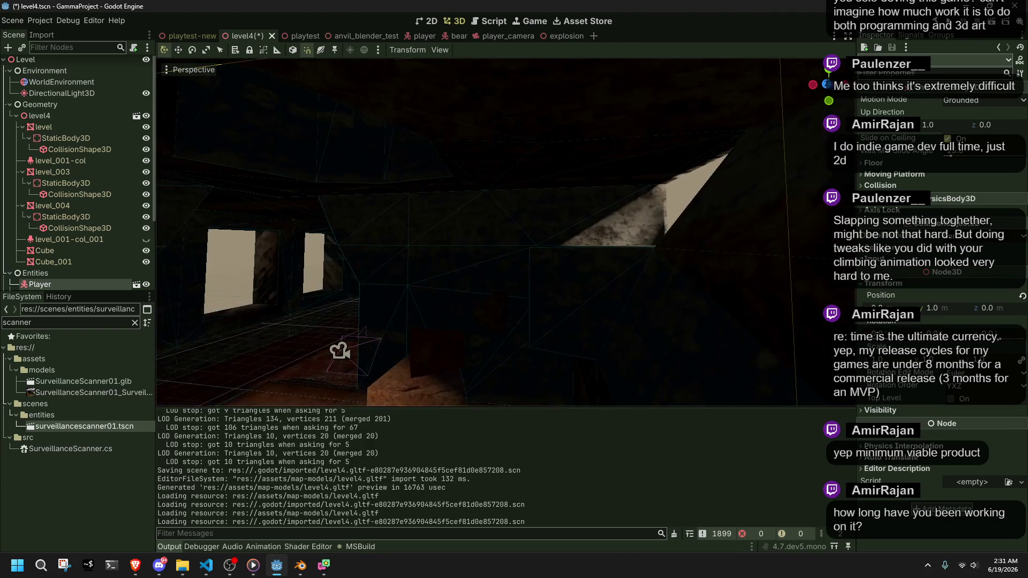
pyautogui.press('a')
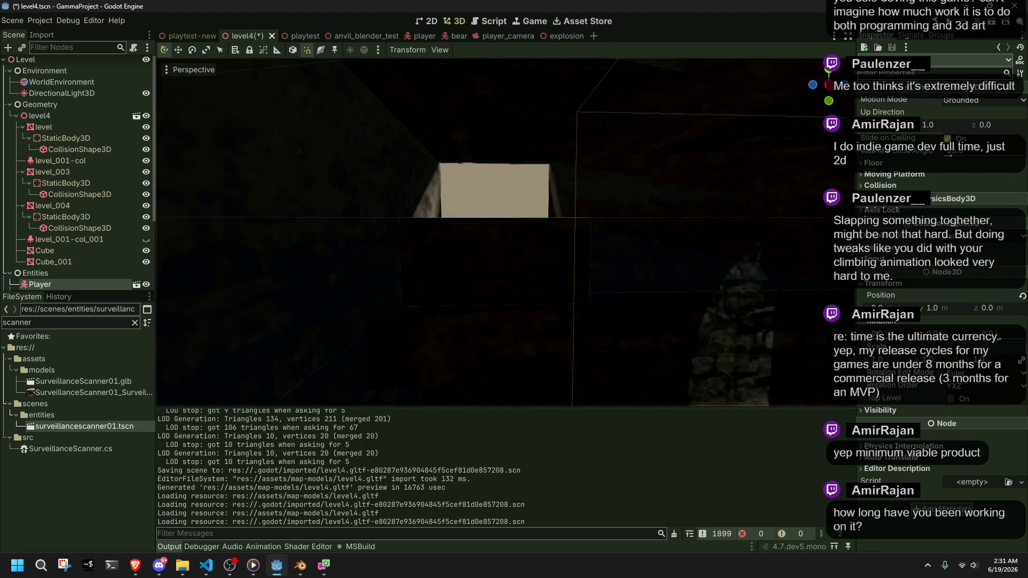
pyautogui.press('a')
pyautogui.click(991, 23)
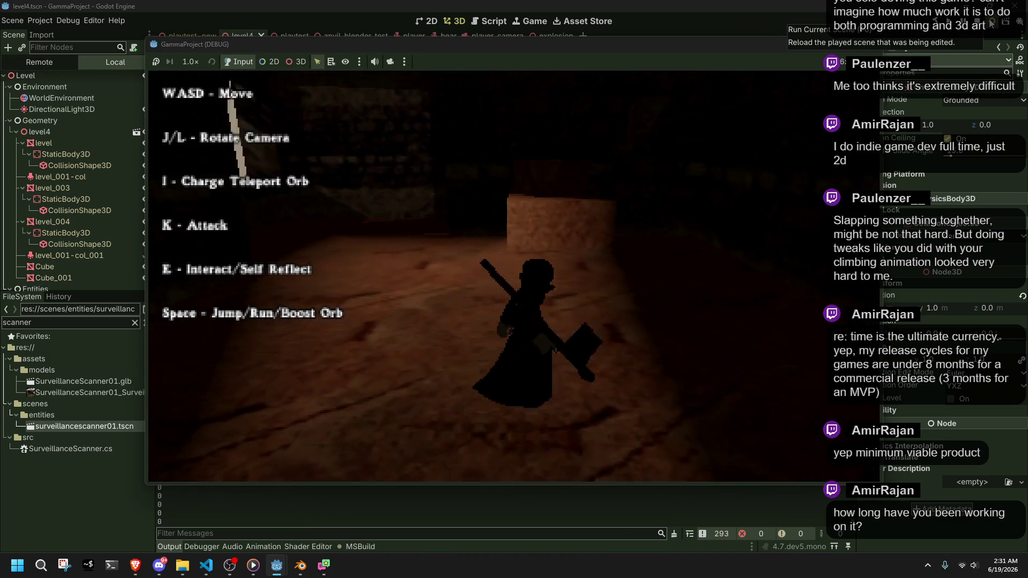
# Playtest by running the character around and leaping onto and climbing the lit block
pyautogui.press('d')
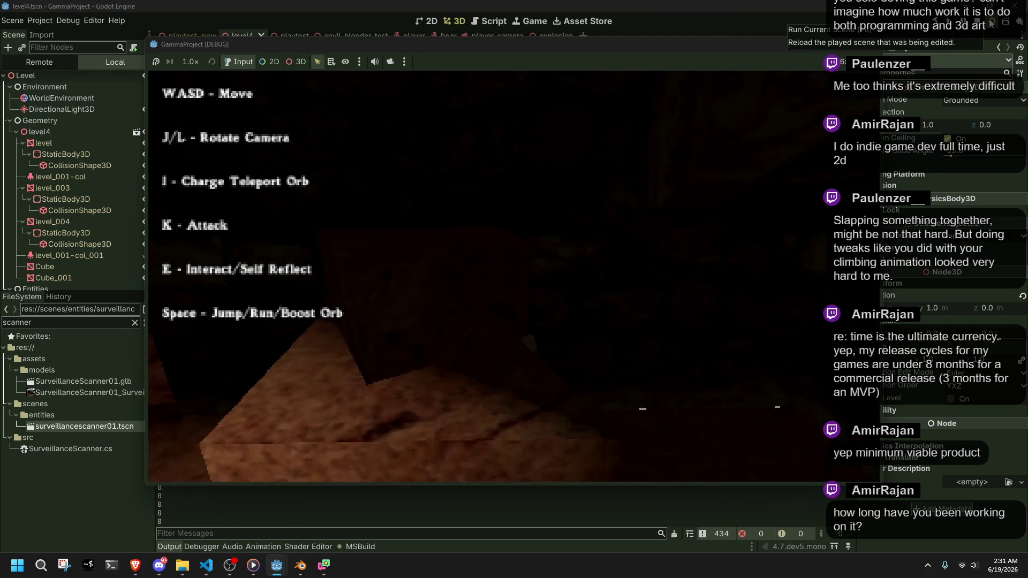
pyautogui.press('a')
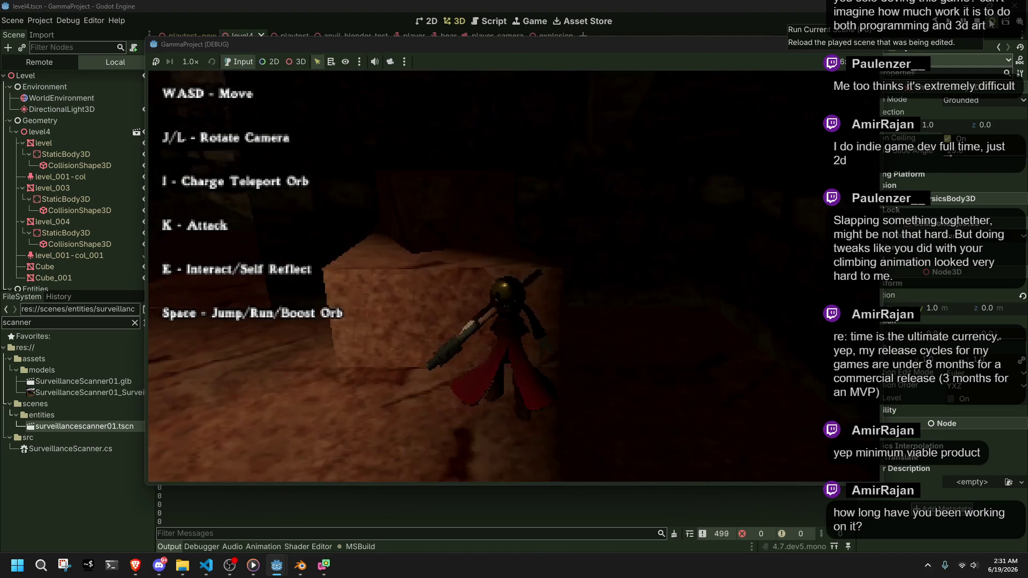
pyautogui.press('a')
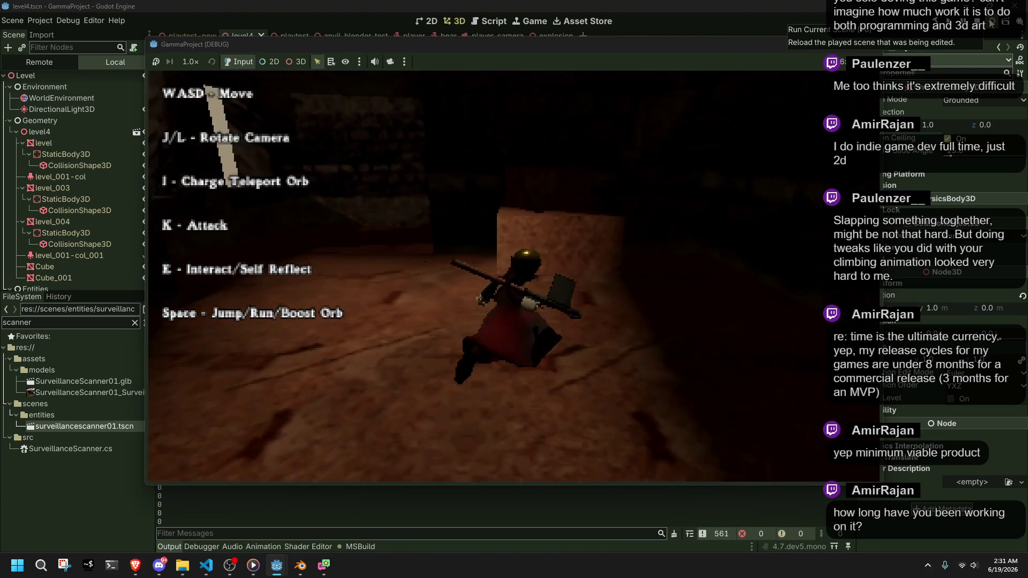
pyautogui.press('a')
pyautogui.press('a')
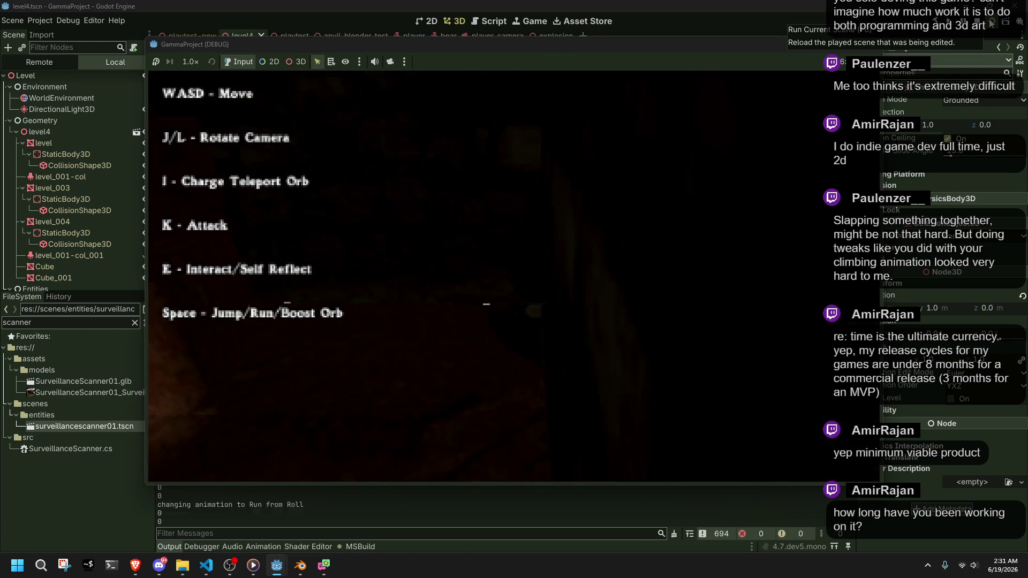
pyautogui.press('w')
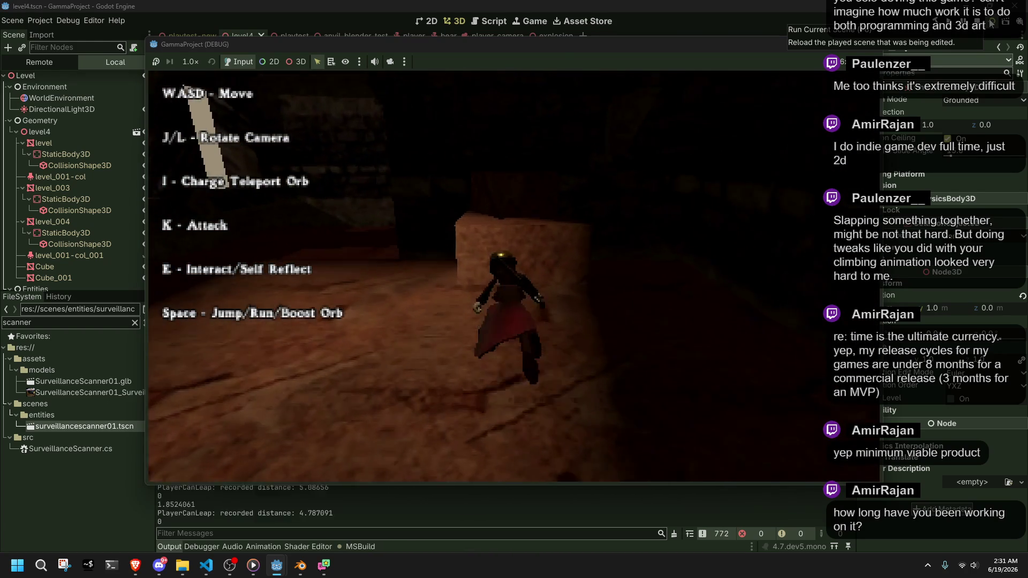
pyautogui.press('space')
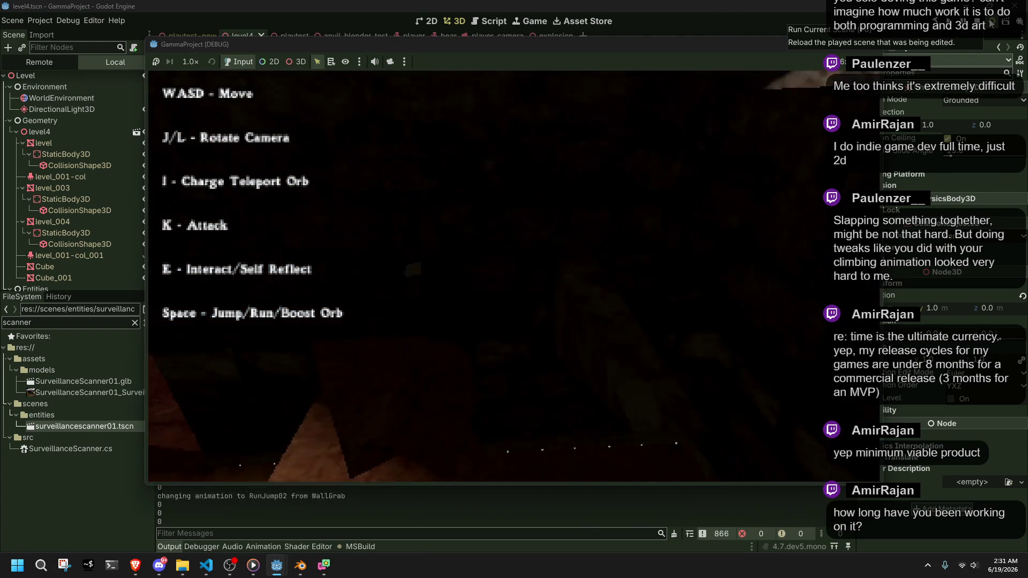
pyautogui.press('w')
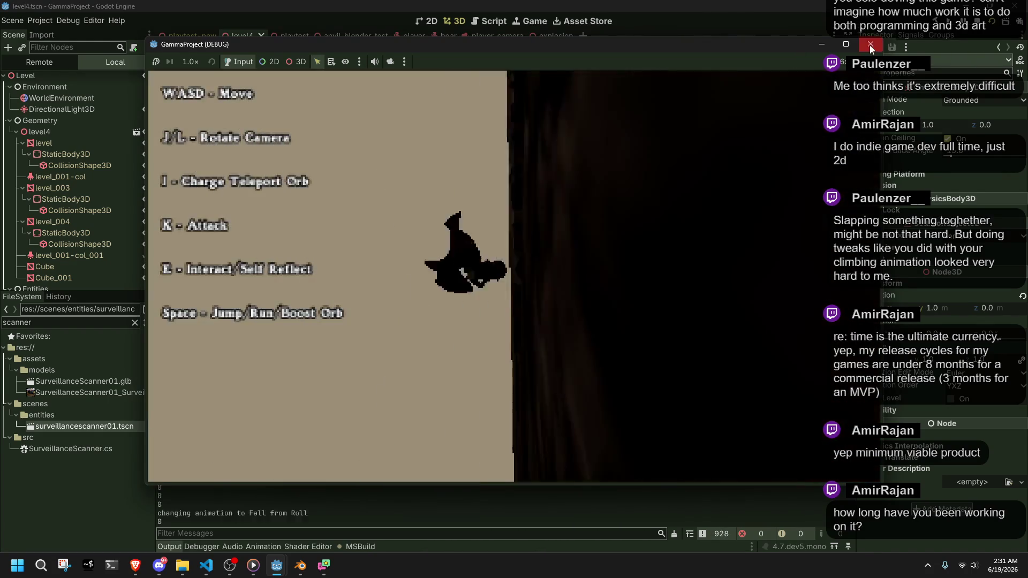
# Close the game, return to Blender, and select the spotlight cone level.001-col
pyautogui.click(870, 45)
pyautogui.click(301, 567)
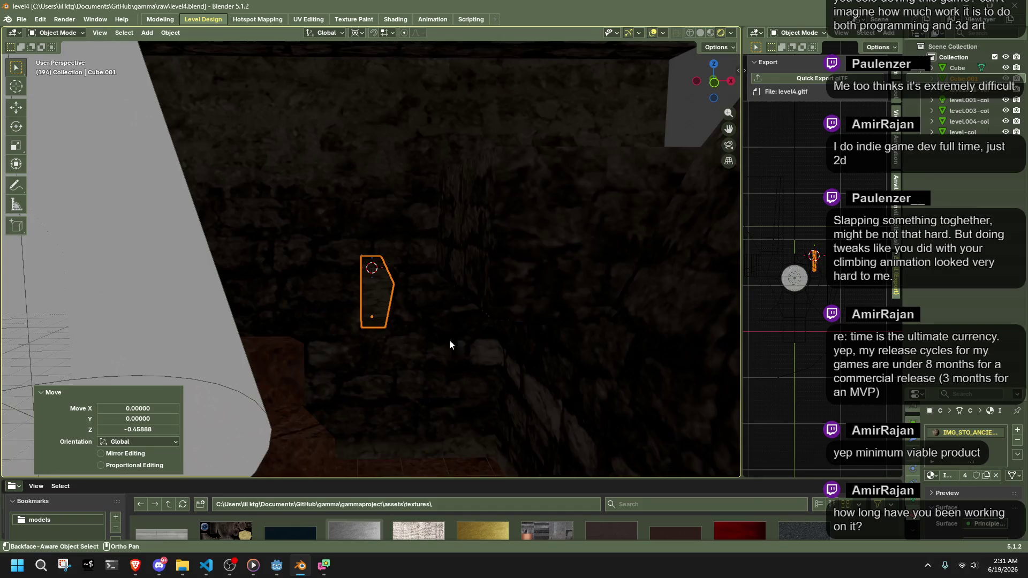
pyautogui.scroll(-5, 418, 261)
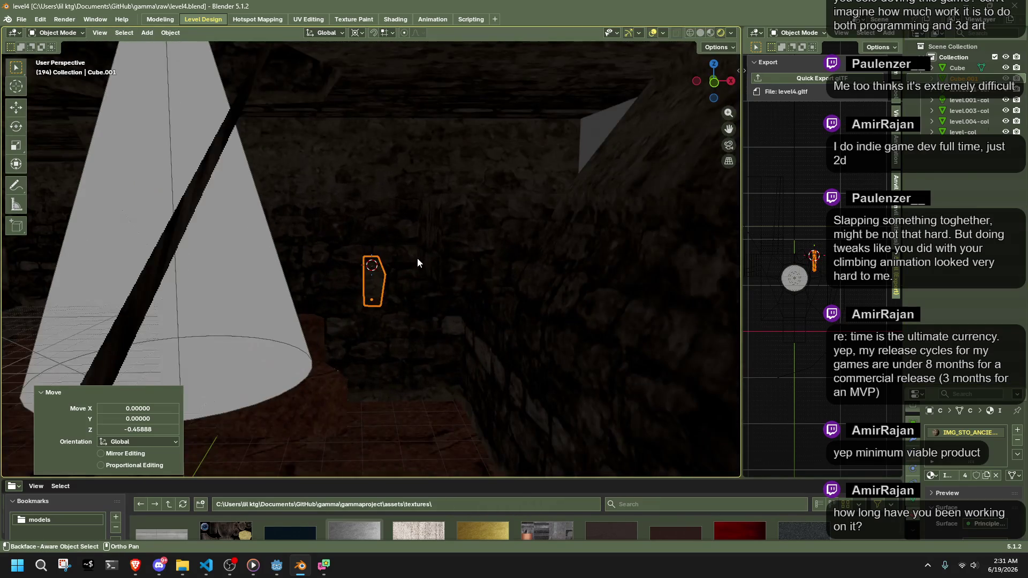
pyautogui.click(969, 100)
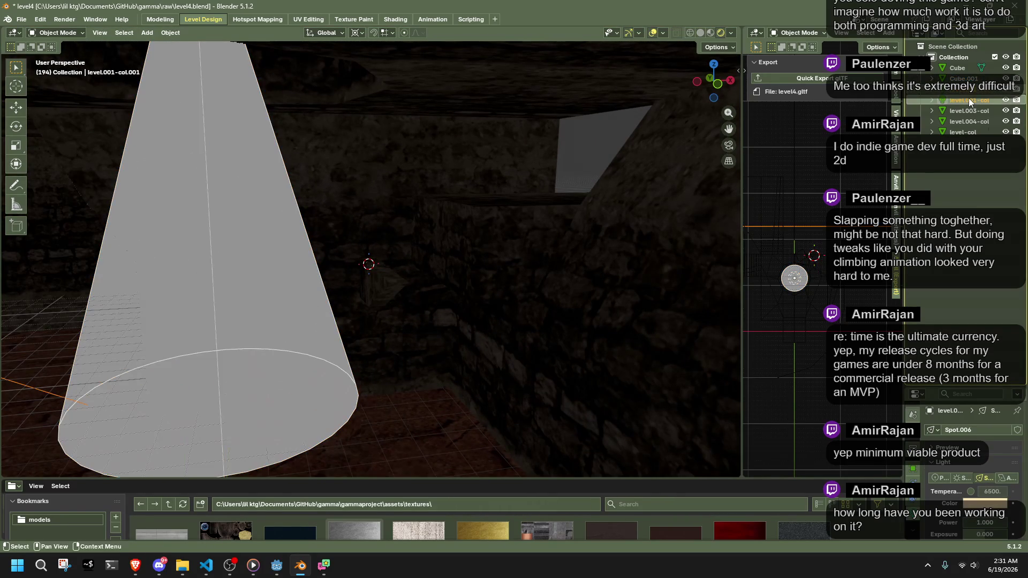
pyautogui.rightClick(953, 47)
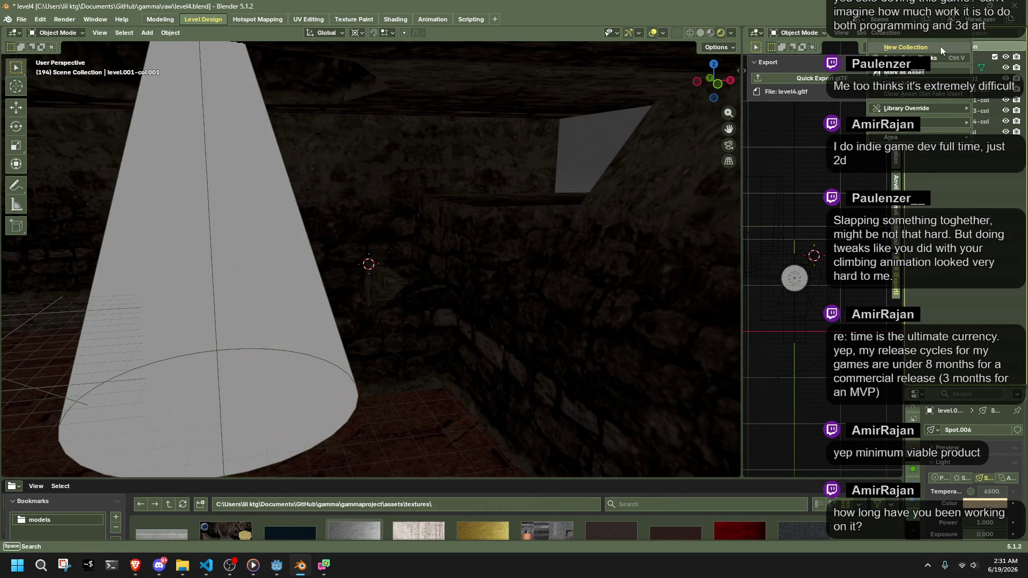
# Create a new collection named Lights and place level.001-col in it
pyautogui.click(940, 46)
pyautogui.doubleClick(964, 143)
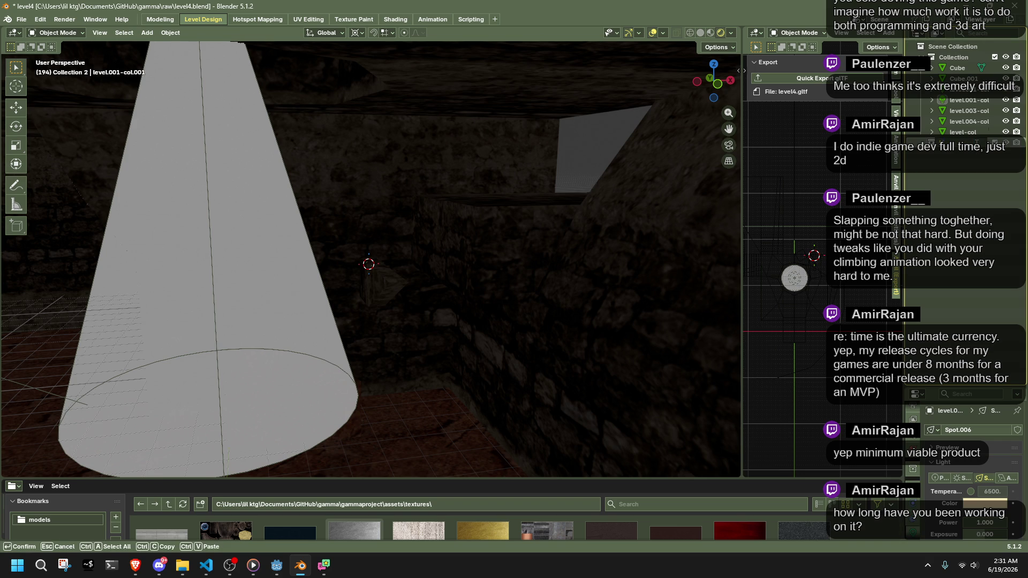
pyautogui.click(959, 91)
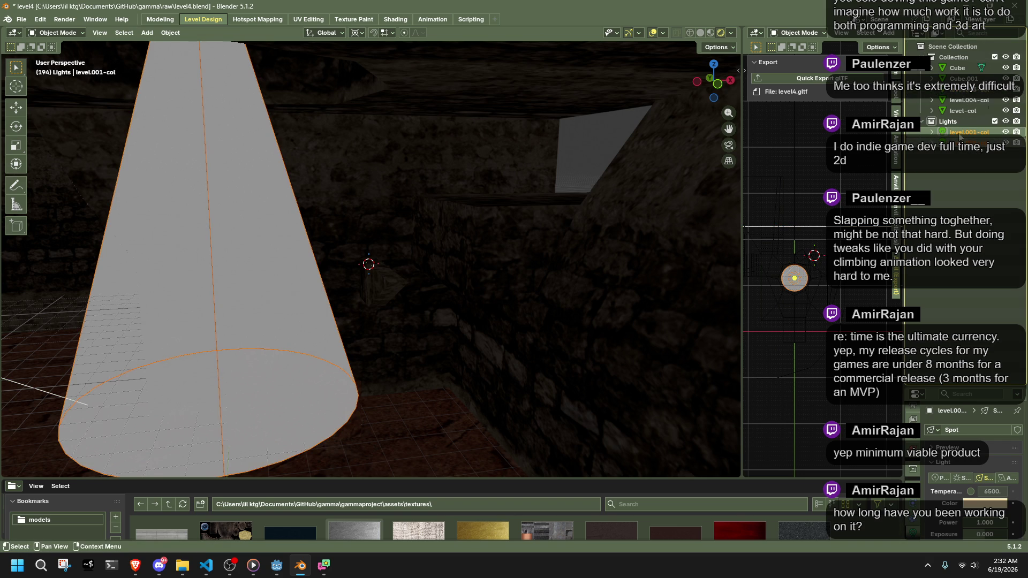
# Select the objects from Cube through level-col for batch renaming
pyautogui.click(960, 68)
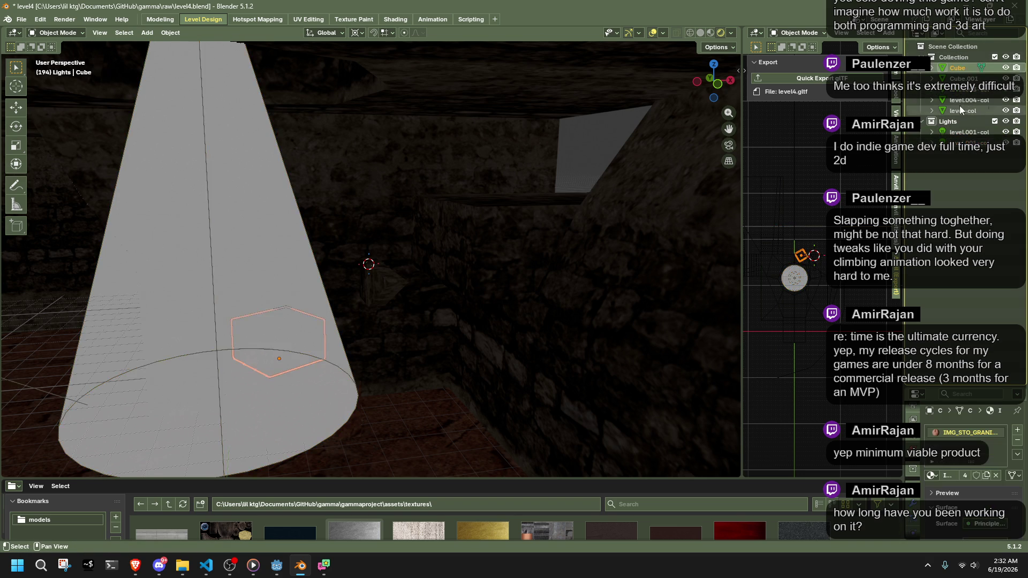
pyautogui.keyDown('shift'); pyautogui.click(962, 110); pyautogui.keyUp('shift')
pyautogui.hotkey('ctrl', 'F2')
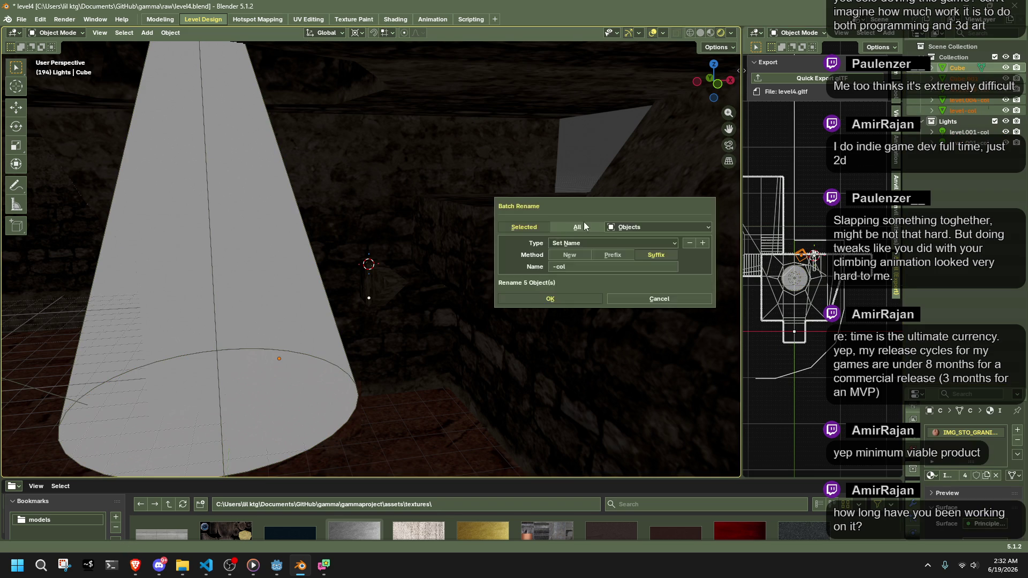
# Batch-rename the five selected objects, replacing their names with new 'level' names
pyautogui.click(638, 220)
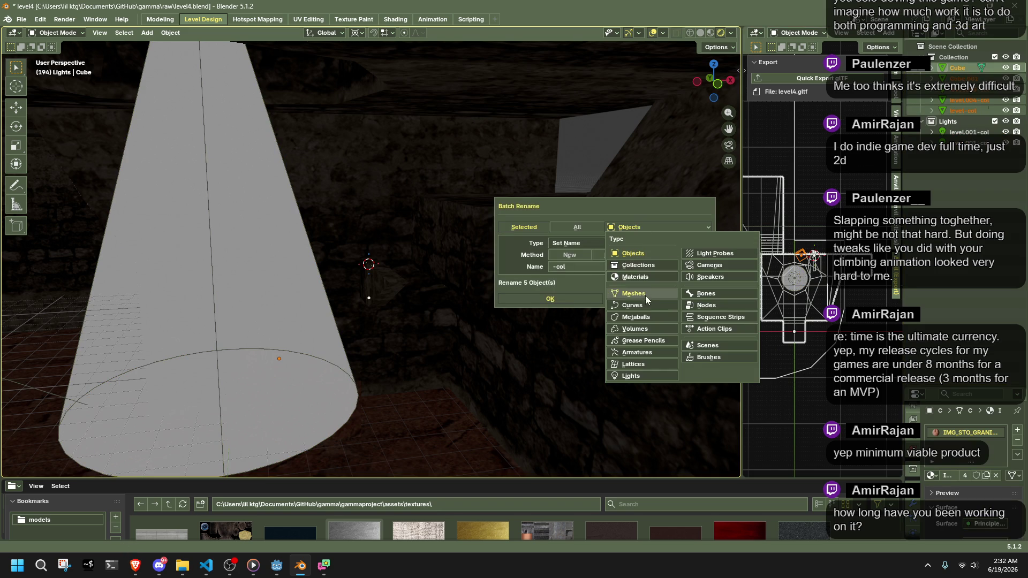
pyautogui.click(635, 265)
pyautogui.click(637, 228)
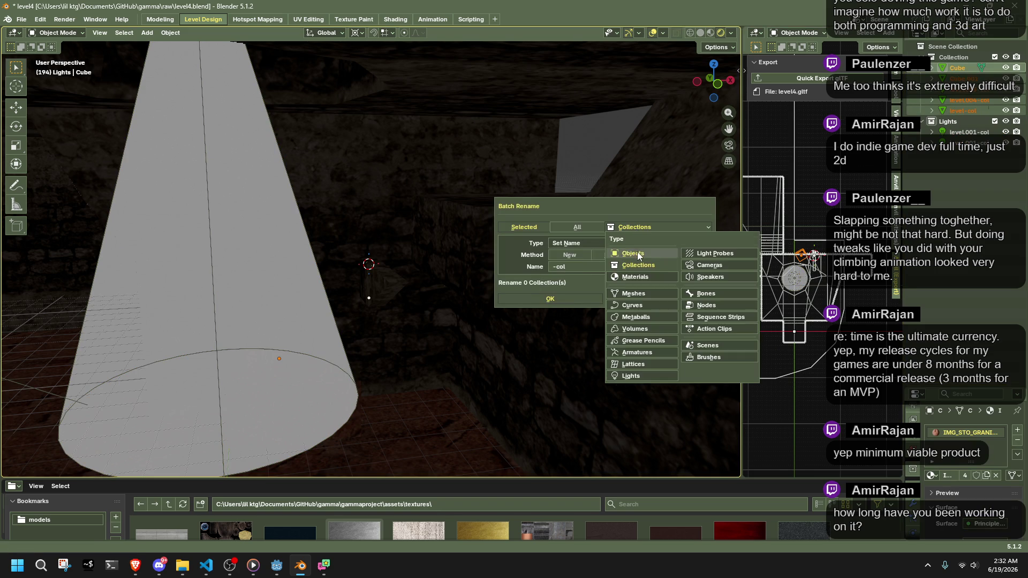
pyautogui.click(637, 251)
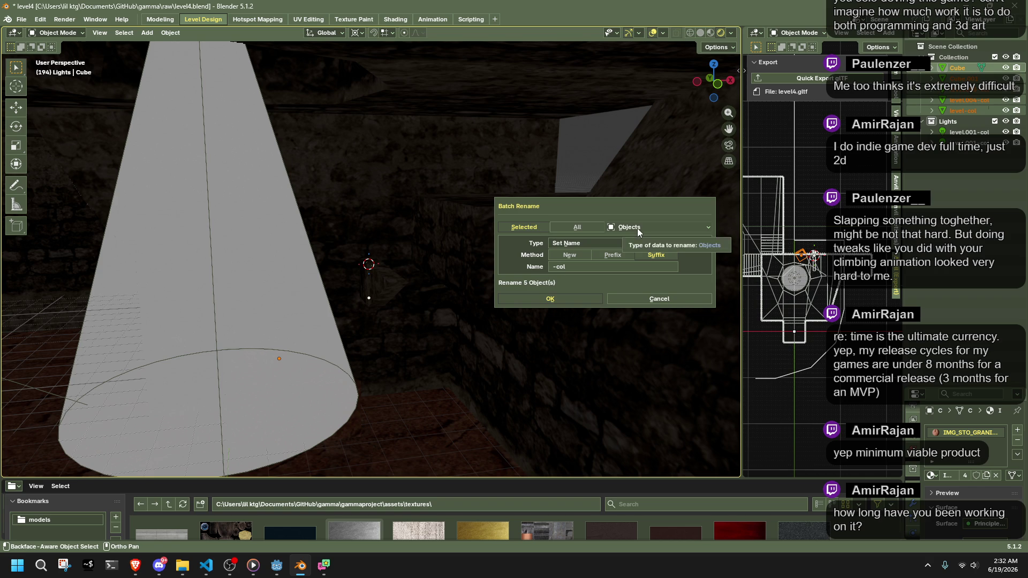
pyautogui.click(588, 257)
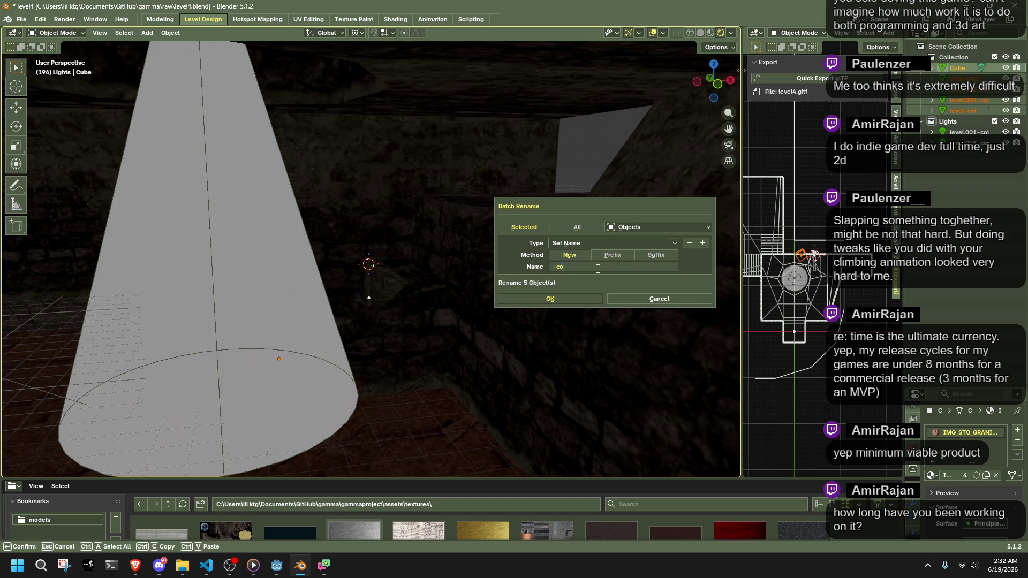
pyautogui.write('level')
pyautogui.click(582, 298)
# Append the '-col' suffix to the five objects' names
pyautogui.hotkey('ctrl', 'F2')
pyautogui.write('-col')
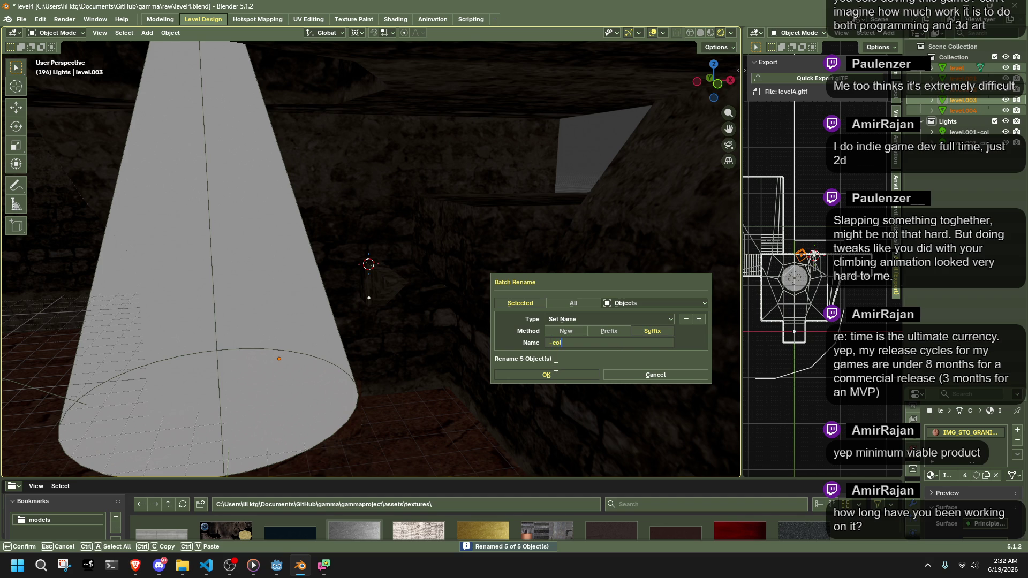
pyautogui.click(557, 376)
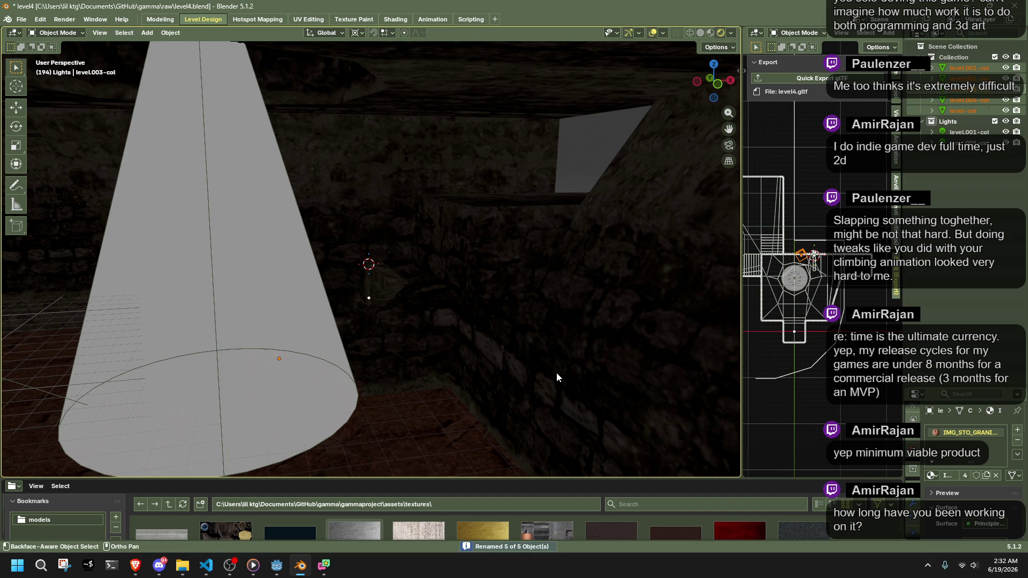
pyautogui.click(960, 133)
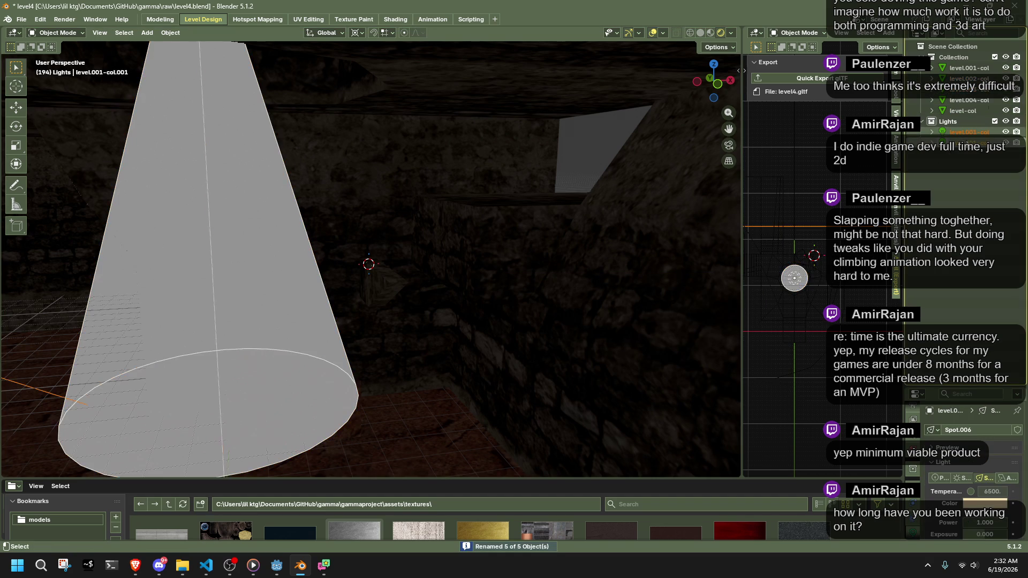
# Batch-rename the two selected lights' data to 'light'
pyautogui.hotkey('ctrl', 'F2')
pyautogui.click(693, 263)
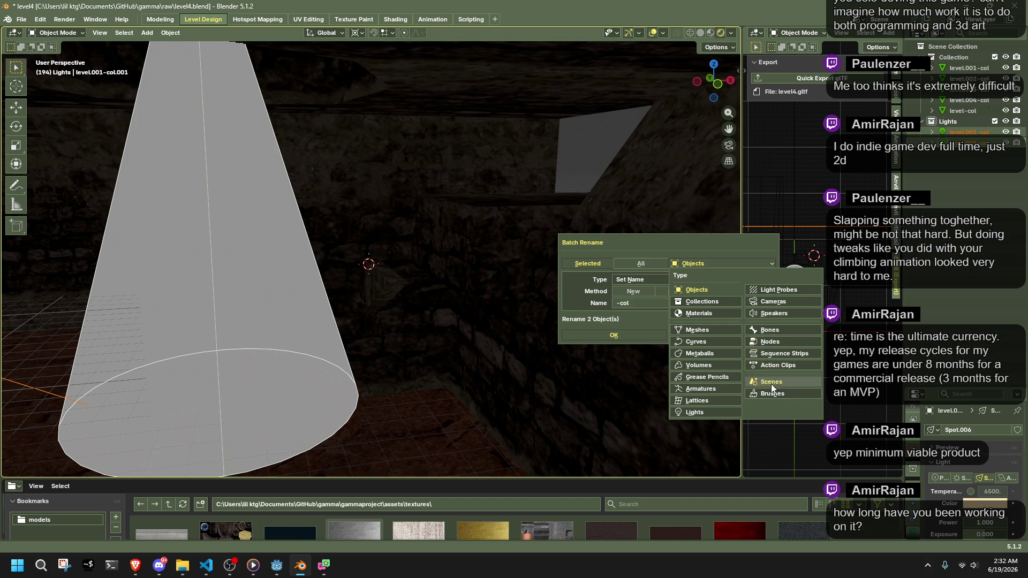
pyautogui.click(725, 411)
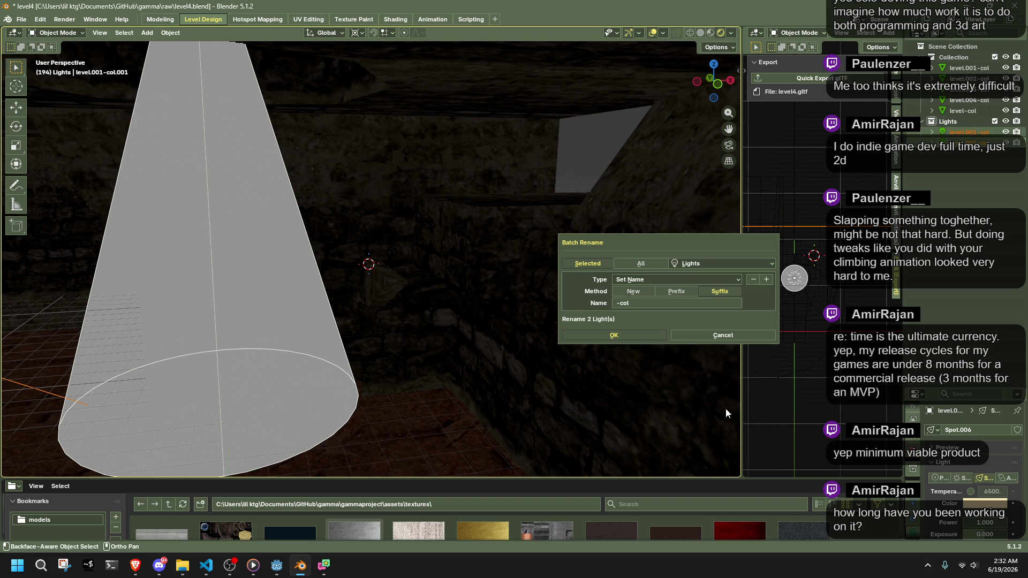
pyautogui.click(651, 303)
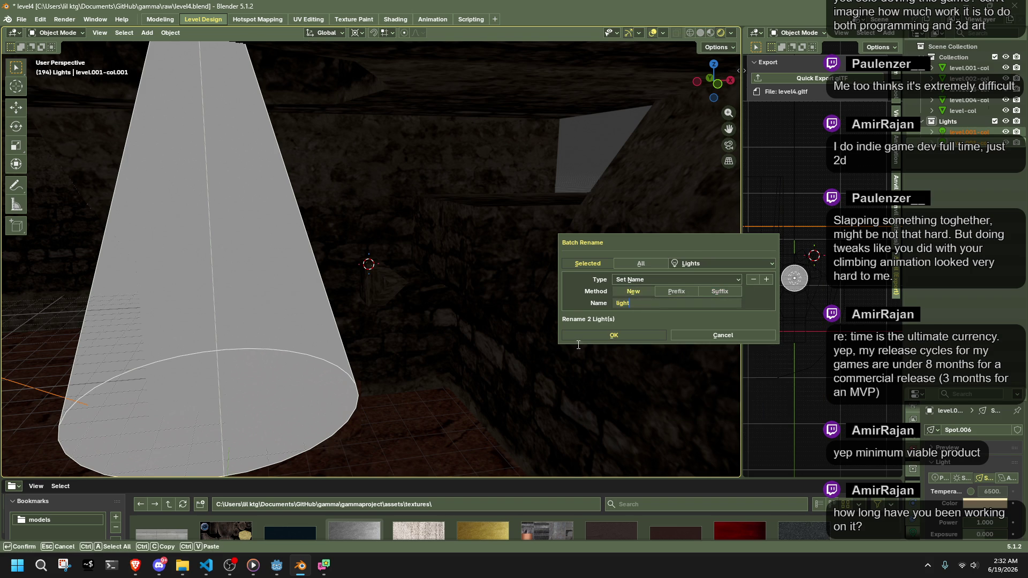
pyautogui.press('Return')
pyautogui.click(582, 338)
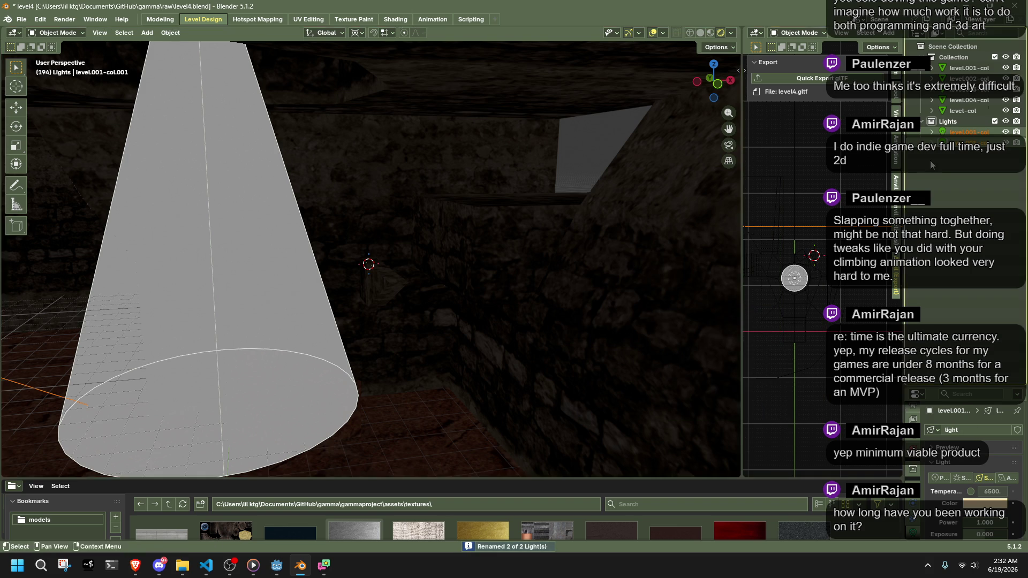
# Rename all 21 lights in the file to 'light' and save level4.blend
pyautogui.hotkey('ctrl', 'F2')
pyautogui.click(635, 293)
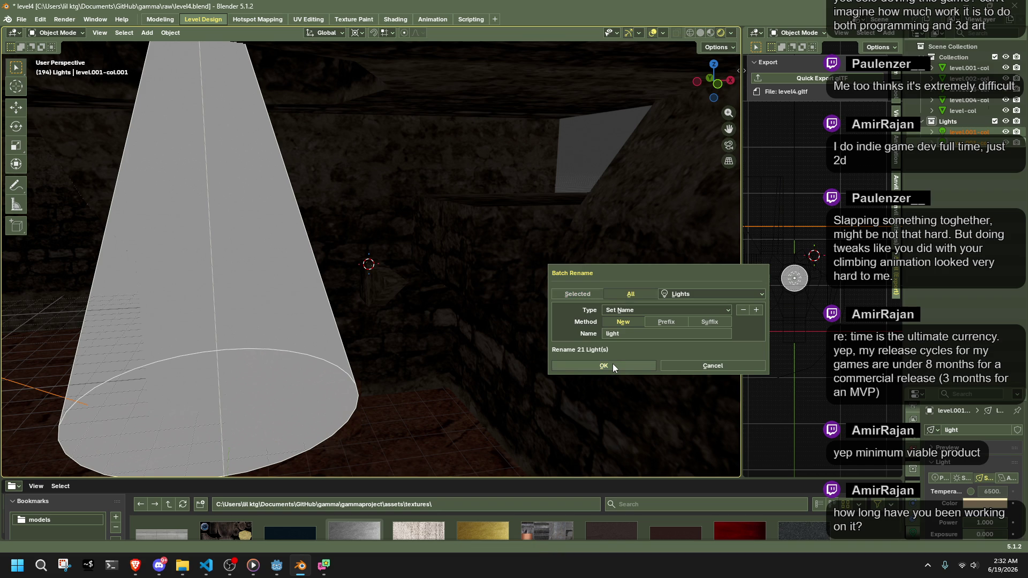
pyautogui.click(613, 364)
pyautogui.hotkey('ctrl', 's')
pyautogui.click(40, 20)
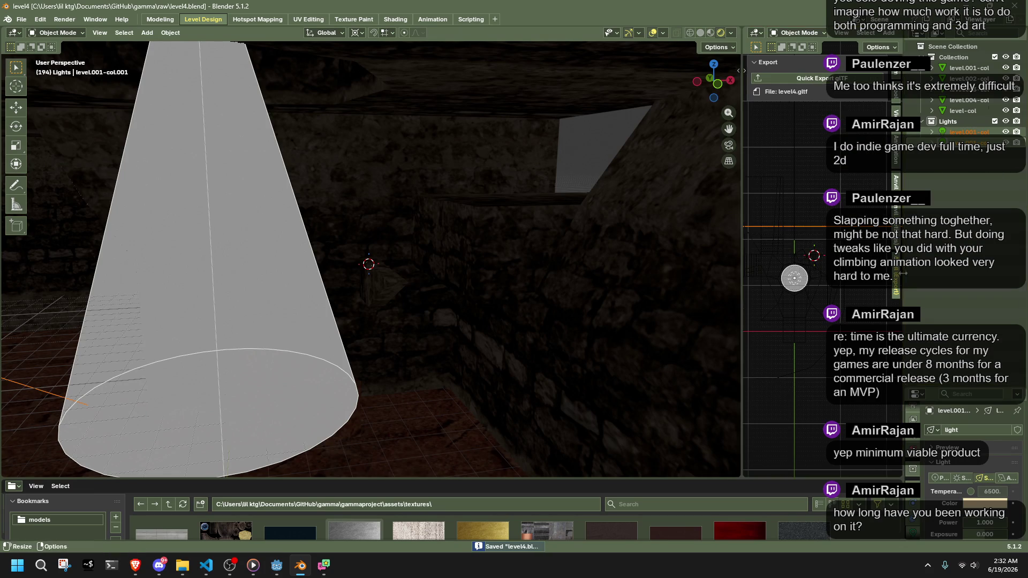
# Try Cleanup Unused Material Slots from the sidebar, which errors, then save
pyautogui.click(892, 212)
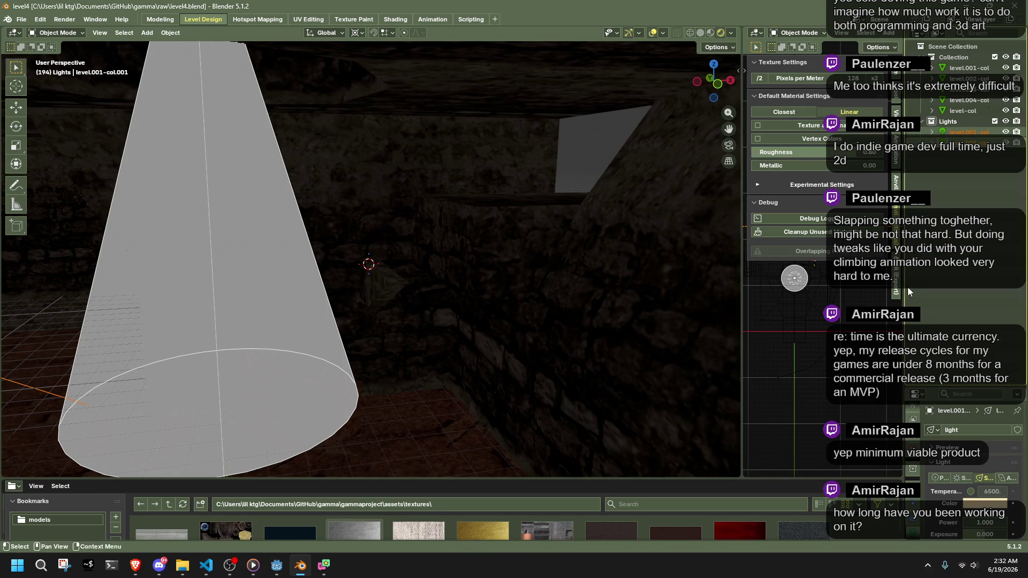
pyautogui.click(832, 236)
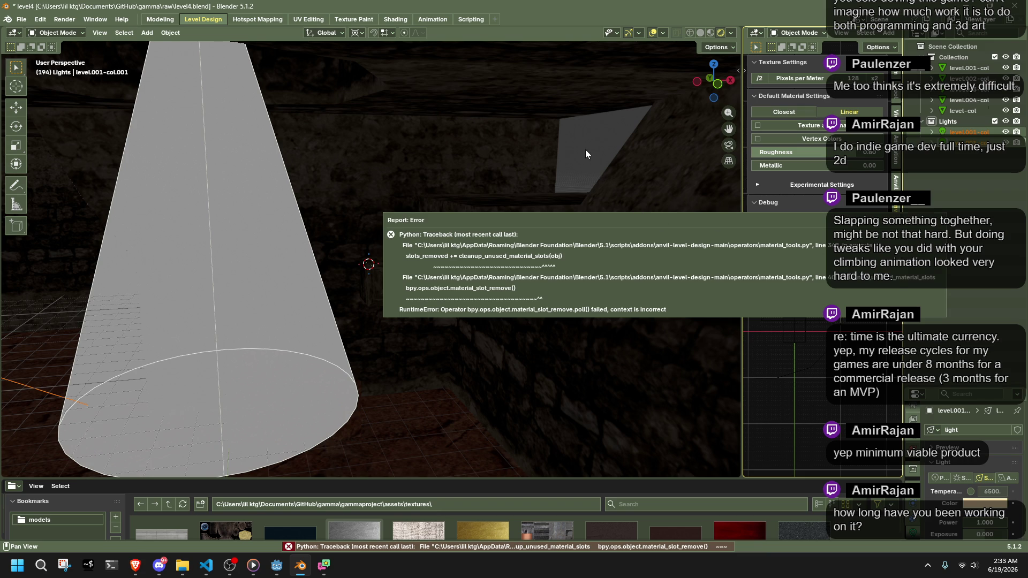
pyautogui.hotkey('ctrl', 's')
pyautogui.click(525, 152)
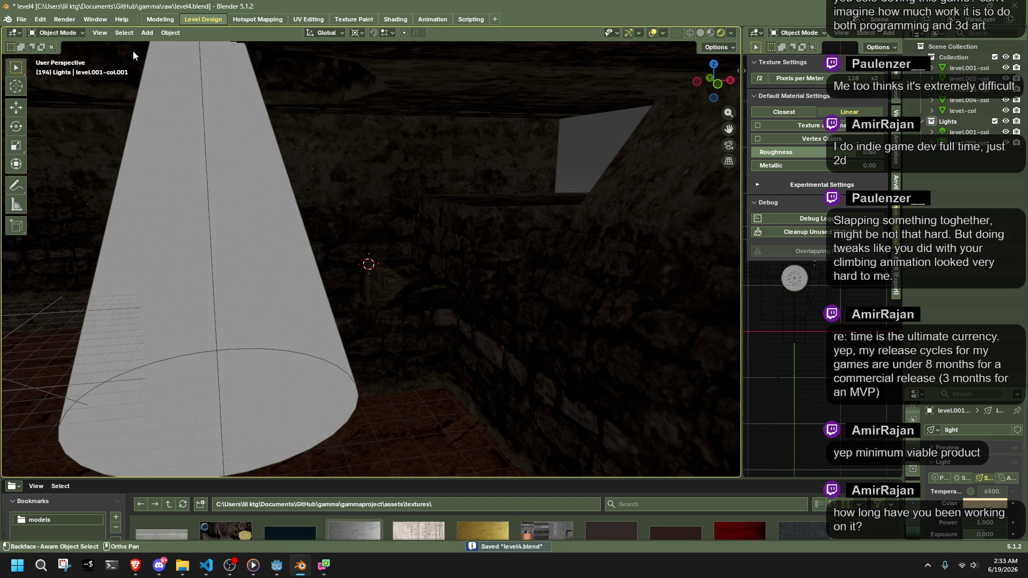
# Purge the 35 unused data-blocks via File > Clean Up in the modelling workspace
pyautogui.click(154, 21)
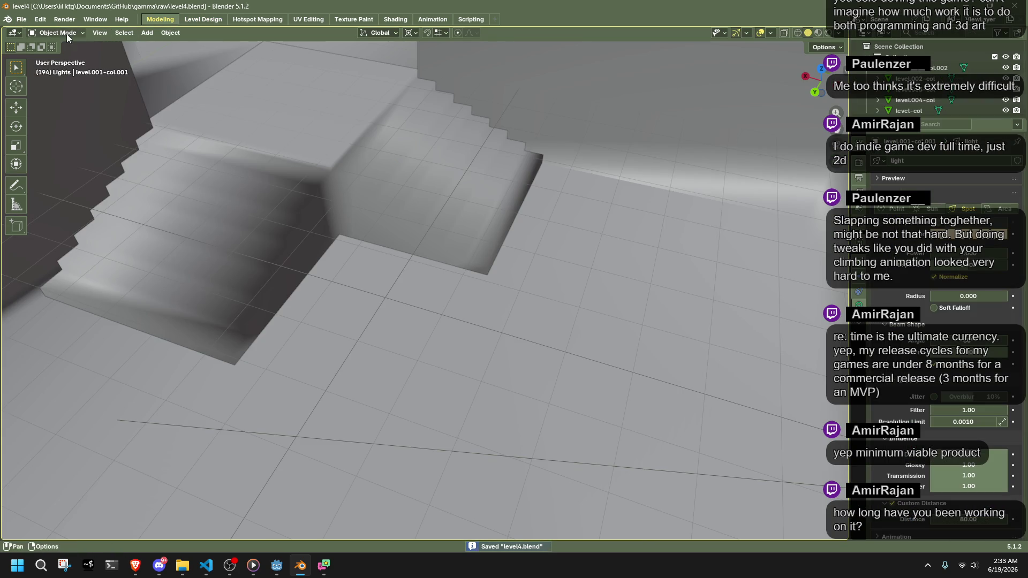
pyautogui.click(22, 19)
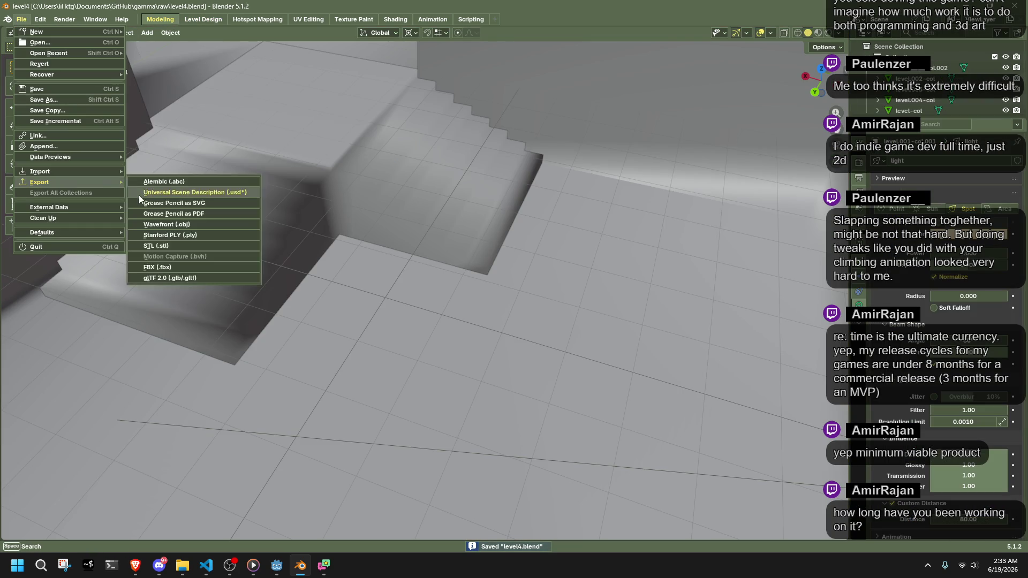
pyautogui.moveTo(80, 218)
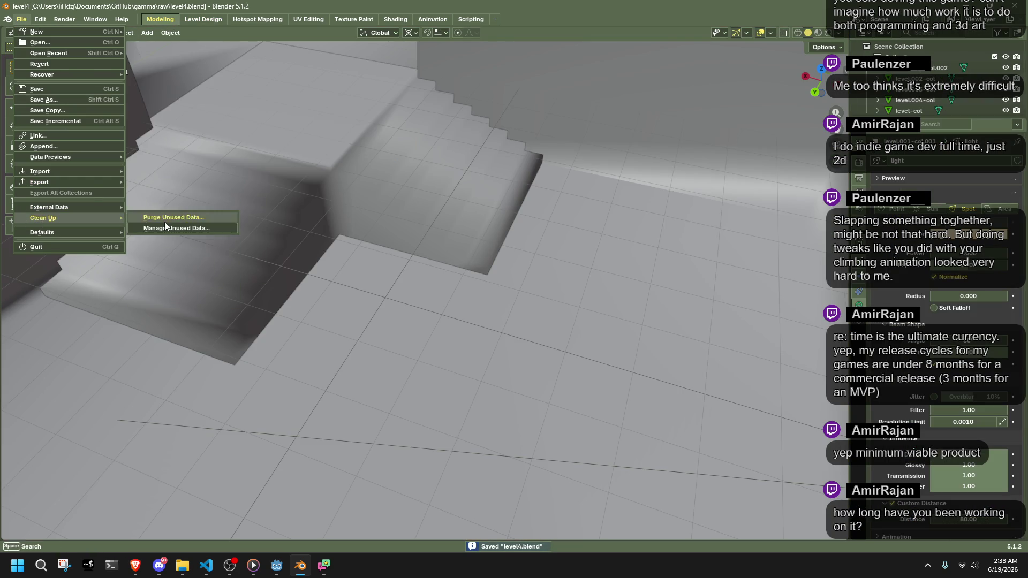
pyautogui.click(161, 220)
pyautogui.click(161, 291)
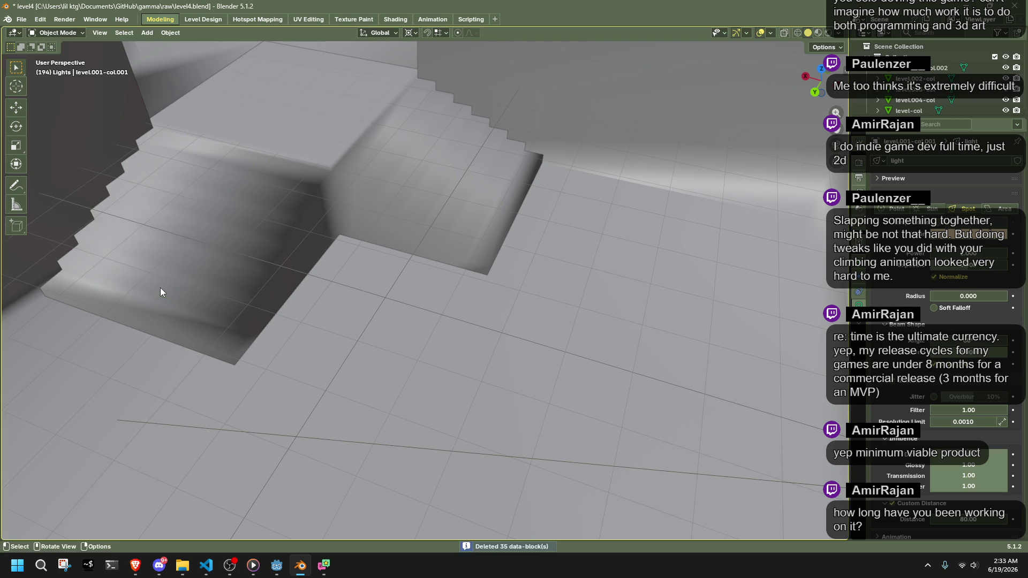
# Save level4.blend, return to Level Design, and retry the unused material-slot cleanup
pyautogui.rightClick(418, 405)
pyautogui.hotkey('ctrl', 's')
pyautogui.click(203, 19)
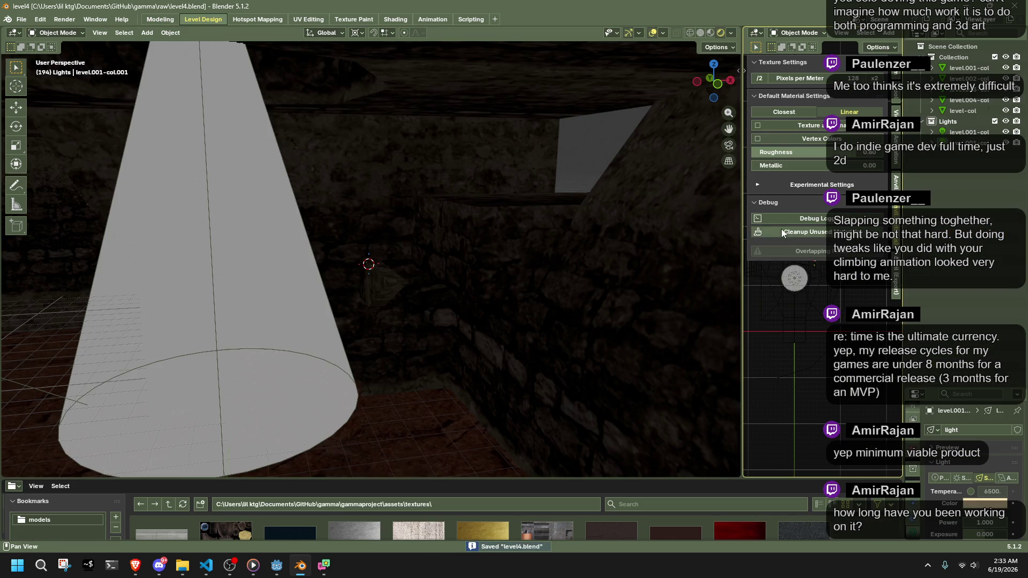
pyautogui.click(782, 232)
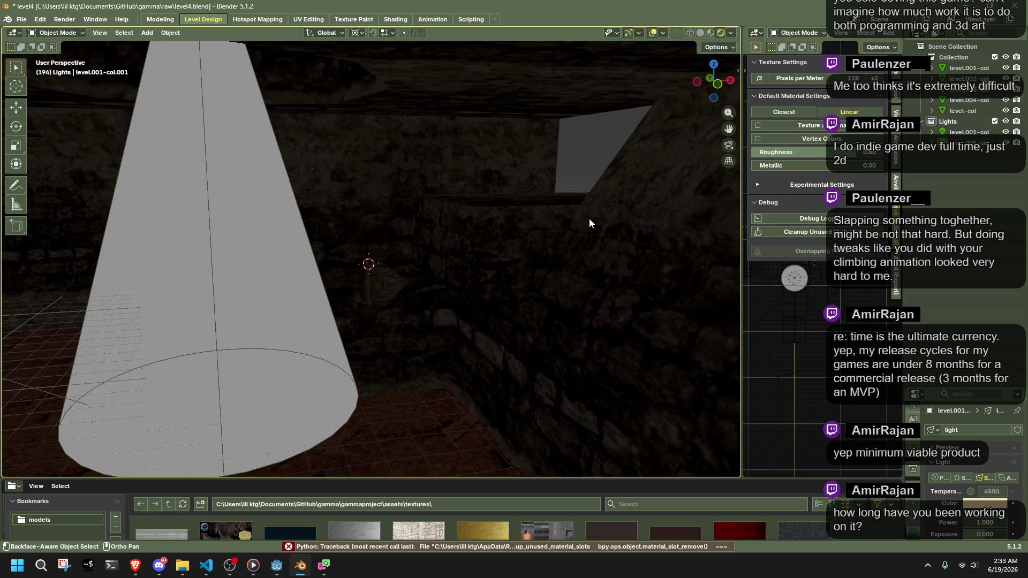
# Save the file and select the level-col wall to browse its available materials
pyautogui.scroll(-3, 590, 211)
pyautogui.scroll(6, 570, 229)
pyautogui.scroll(-5, 527, 297)
pyautogui.moveTo(528, 297)
pyautogui.mouseDown()
pyautogui.moveTo(601, 297)
pyautogui.moveTo(652, 279)
pyautogui.moveTo(643, 260)
pyautogui.mouseUp()
pyautogui.hotkey('ctrl', 's')
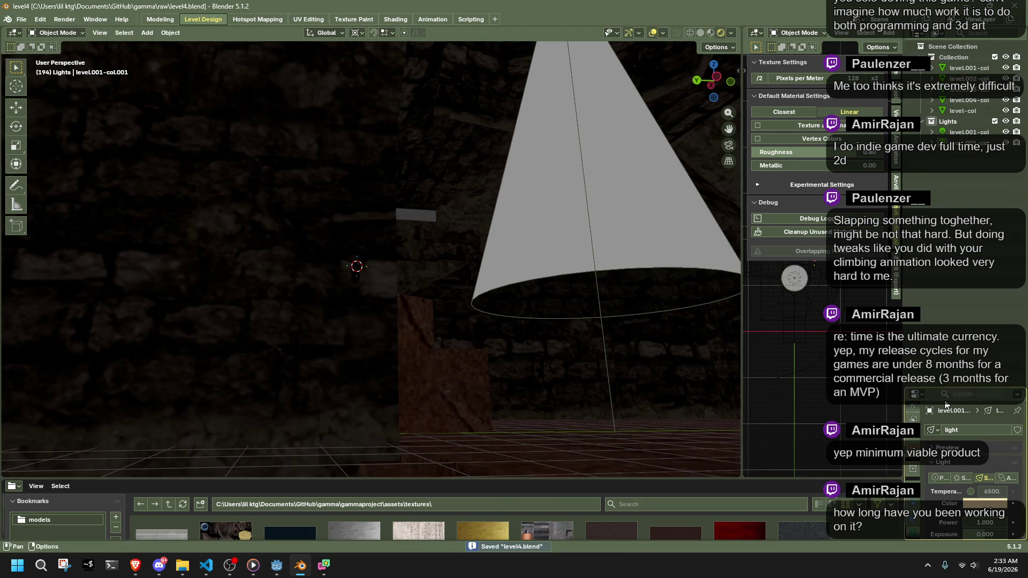
pyautogui.scroll(-5, 947, 402)
pyautogui.scroll(3, 621, 315)
pyautogui.moveTo(584, 319)
pyautogui.mouseDown()
pyautogui.moveTo(506, 329)
pyautogui.moveTo(414, 293)
pyautogui.mouseUp()
pyautogui.click(414, 293)
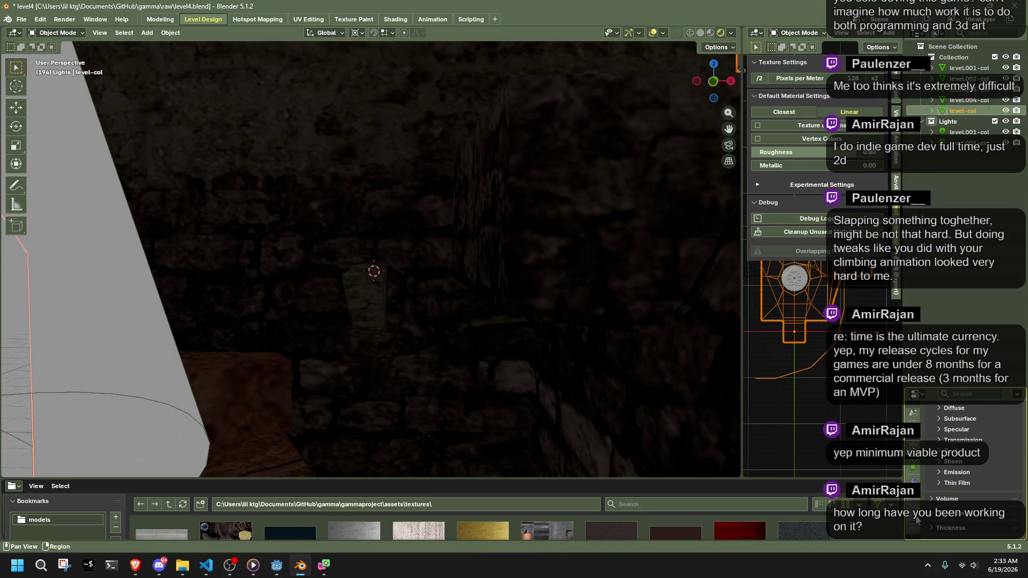
pyautogui.scroll(10, 916, 518)
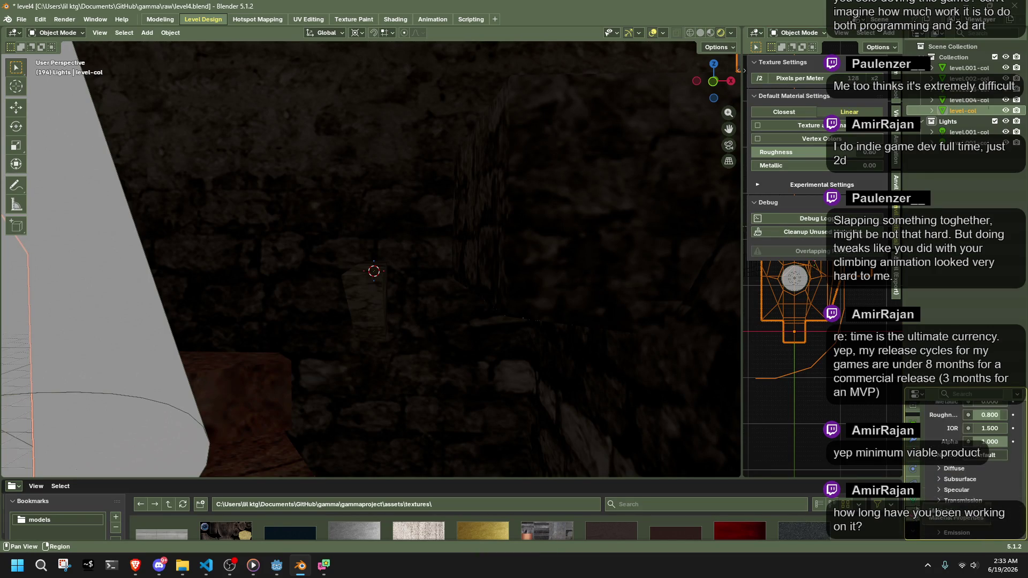
pyautogui.click(932, 497)
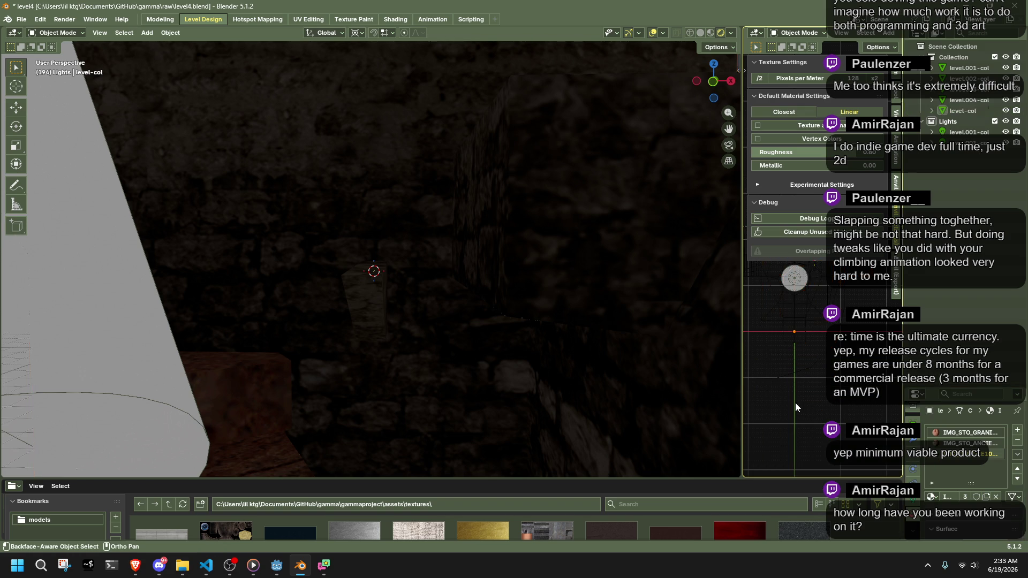
pyautogui.scroll(3, 599, 280)
pyautogui.scroll(-3, 599, 280)
pyautogui.hotkey('ctrl', 's')
# Switch off Debug Log in the sidebar and save again
pyautogui.click(804, 221)
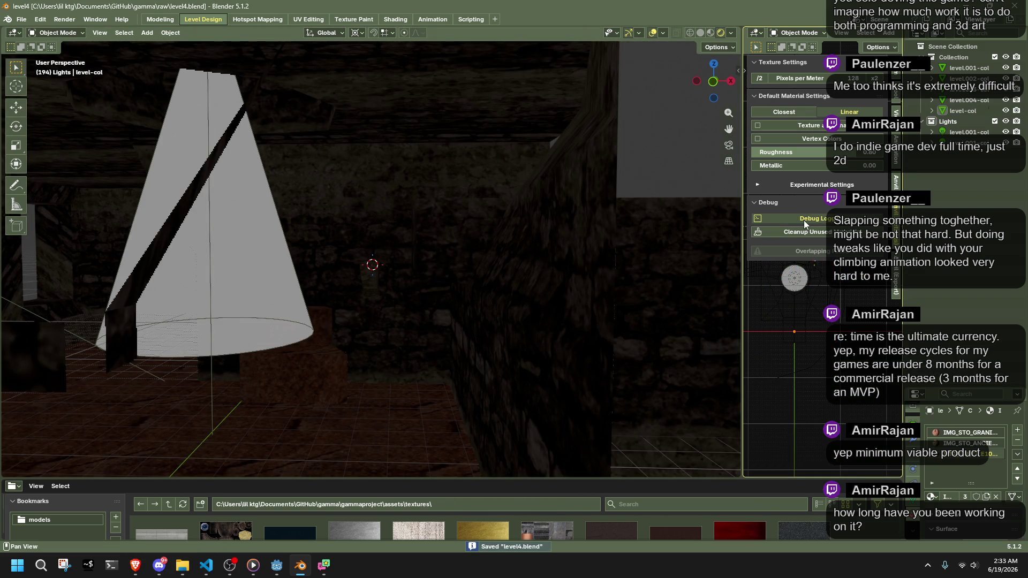
pyautogui.click(759, 220)
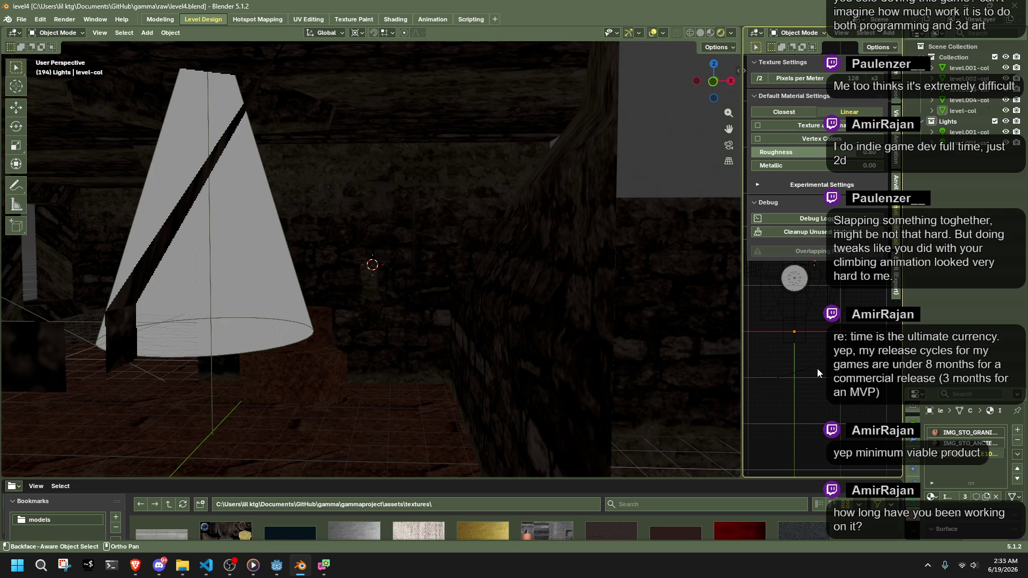
pyautogui.moveTo(696, 225)
pyautogui.mouseDown()
pyautogui.moveTo(566, 255)
pyautogui.moveTo(587, 253)
pyautogui.mouseUp()
pyautogui.hotkey('ctrl', 's')
# Reselect the level-col wall collision mesh and enter Edit Mode on its vertices
pyautogui.scroll(-5, 587, 252)
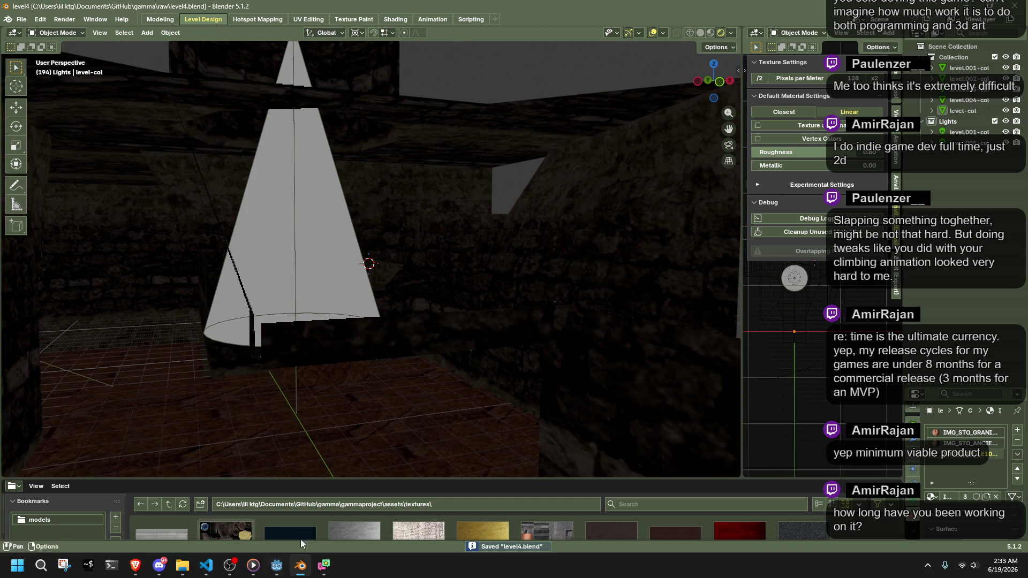
pyautogui.scroll(3, 442, 334)
pyautogui.moveTo(442, 334)
pyautogui.mouseDown()
pyautogui.moveTo(542, 317)
pyautogui.moveTo(479, 292)
pyautogui.moveTo(390, 318)
pyautogui.moveTo(438, 330)
pyautogui.mouseUp()
pyautogui.click(583, 331)
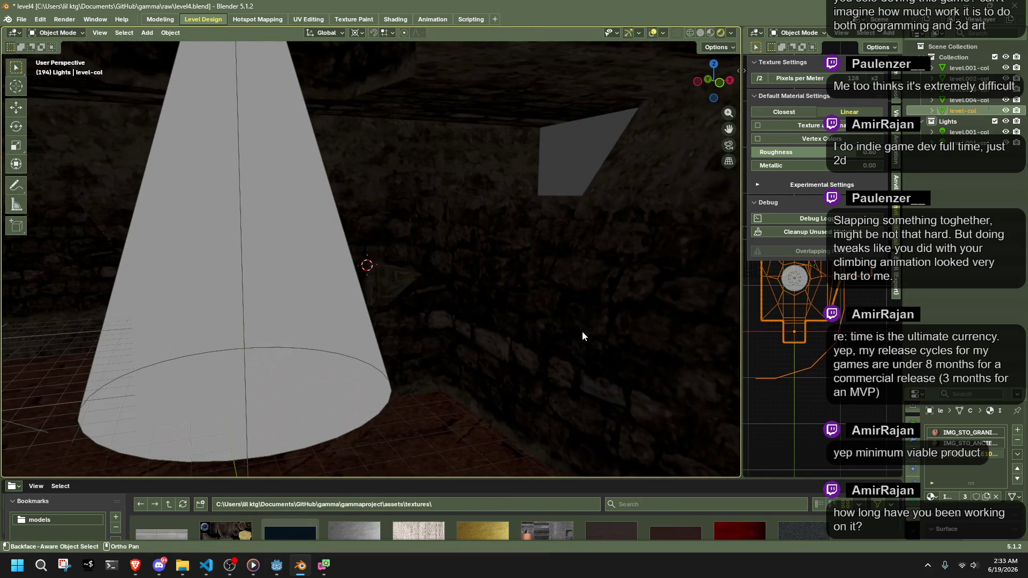
pyautogui.moveTo(572, 334)
pyautogui.mouseDown()
pyautogui.moveTo(387, 327)
pyautogui.moveTo(584, 328)
pyautogui.moveTo(430, 298)
pyautogui.moveTo(489, 280)
pyautogui.moveTo(519, 181)
pyautogui.mouseUp()
pyautogui.press('Tab')
pyautogui.scroll(5, 439, 300)
pyautogui.scroll(-5, 518, 181)
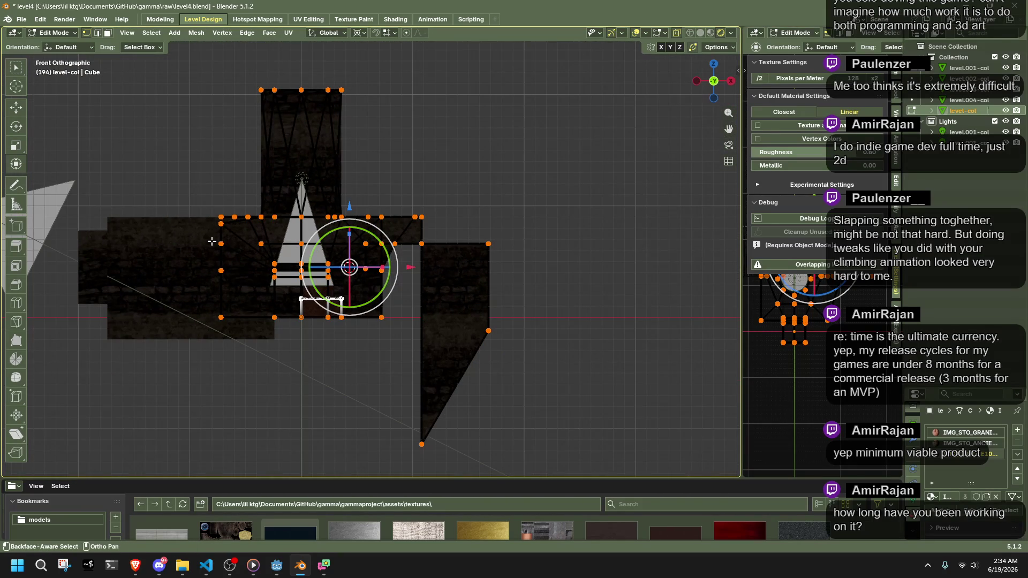
# Lower the middle row of level-col's wall edges by 1.6 along Z with snapping enabled
pyautogui.moveTo(504, 252); pyautogui.dragTo(523, 253)
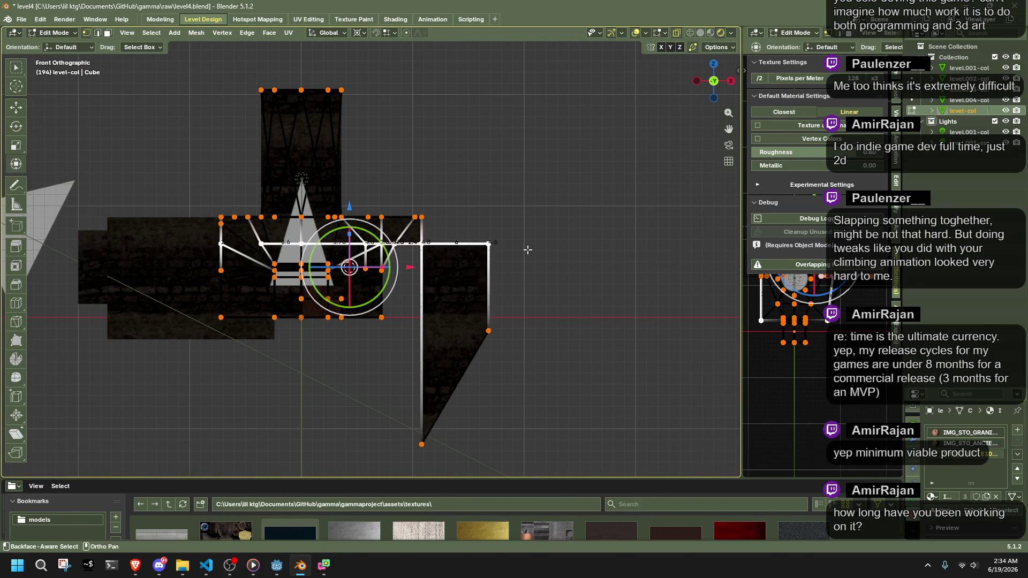
pyautogui.press('g')
pyautogui.press('z')
pyautogui.click(529, 258)
pyautogui.hotkey('shift', 'Tab')
pyautogui.scroll(2, 528, 257)
pyautogui.press('g')
pyautogui.press('z')
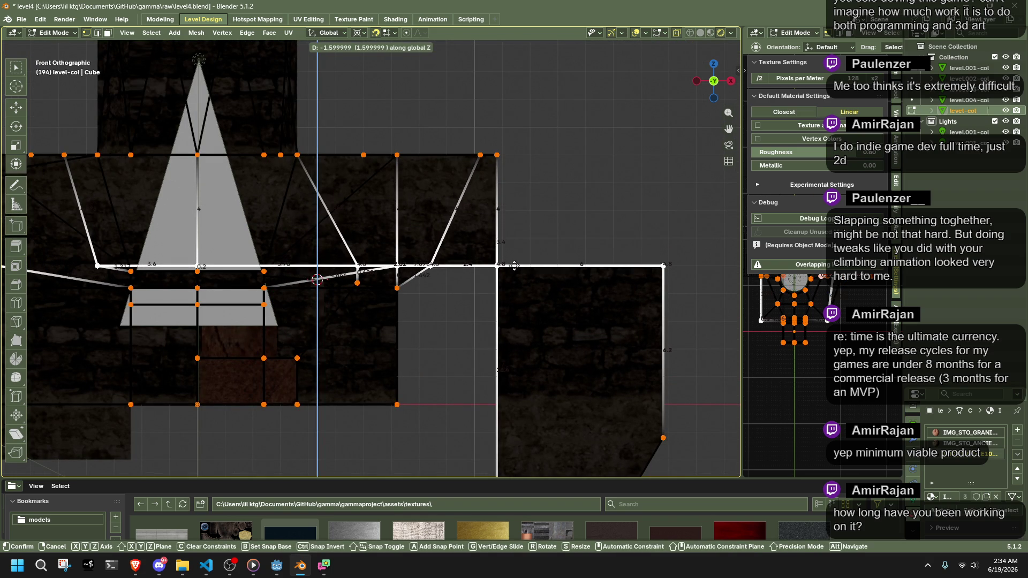
pyautogui.click(514, 265)
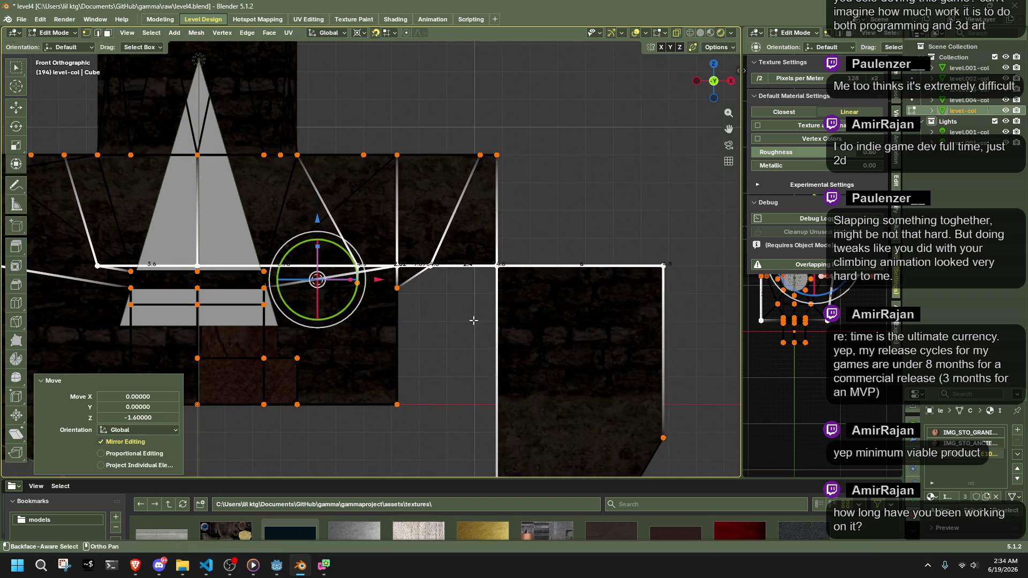
# Return to Object Mode, orbit back to perspective, and save level4.blend
pyautogui.press('Tab')
pyautogui.scroll(5, 468, 322)
pyautogui.moveTo(531, 328)
pyautogui.mouseDown()
pyautogui.moveTo(676, 336)
pyautogui.moveTo(535, 352)
pyautogui.mouseUp()
pyautogui.hotkey('ctrl', 's')
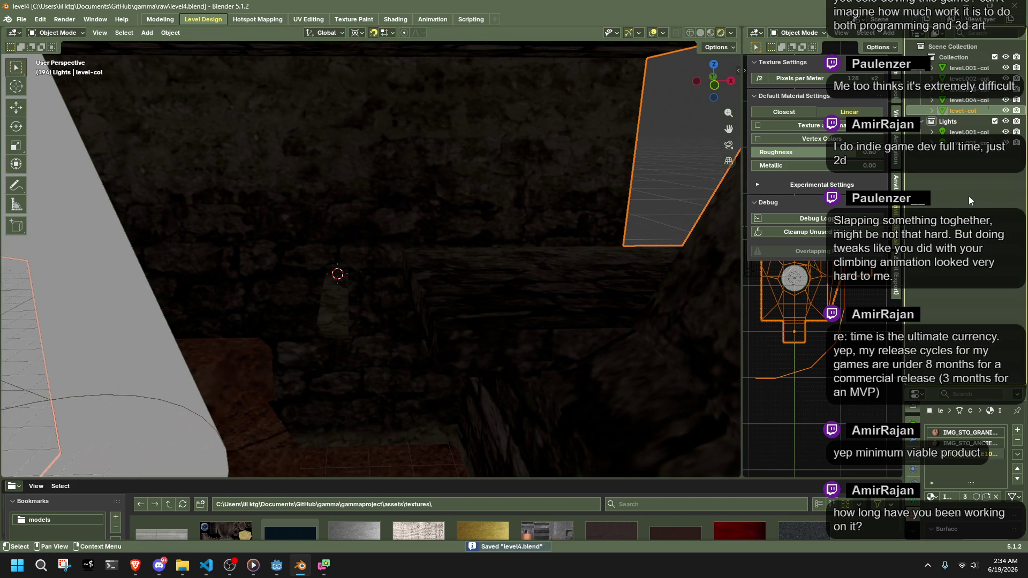
# Select and frame the level.004-col panel, then lower it about 0.72 along Z
pyautogui.scroll(2, 416, 345)
pyautogui.click(348, 324)
pyautogui.moveTo(348, 323); pyautogui.dragTo(520, 210)
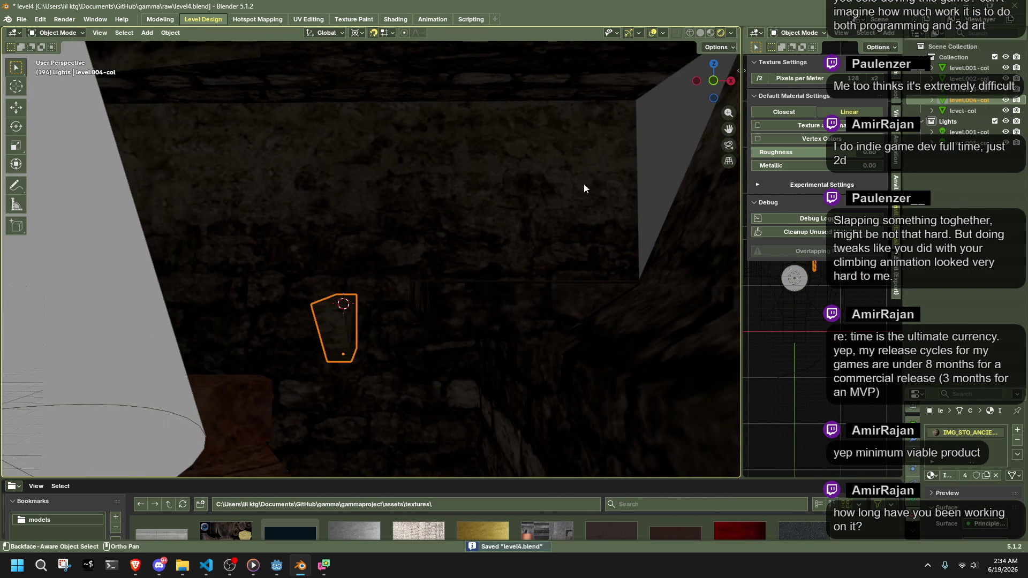
pyautogui.press('KP_Decimal')
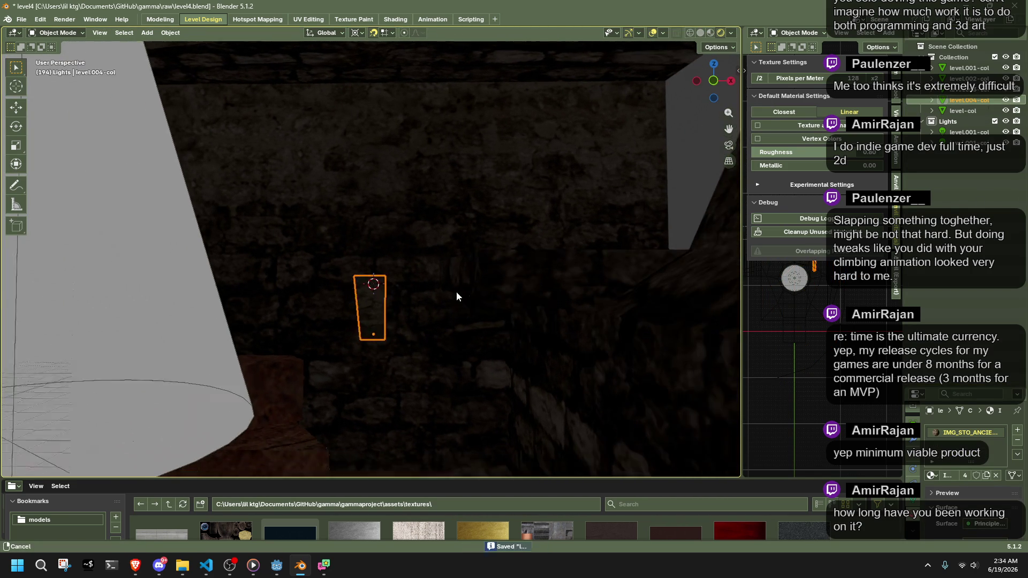
pyautogui.press('g')
pyautogui.press('z')
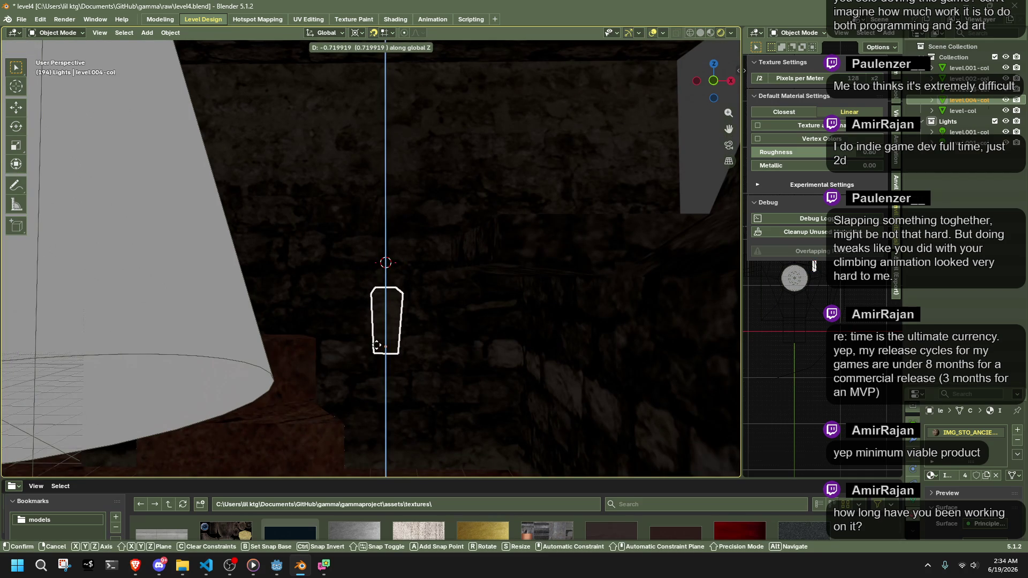
pyautogui.click(377, 345)
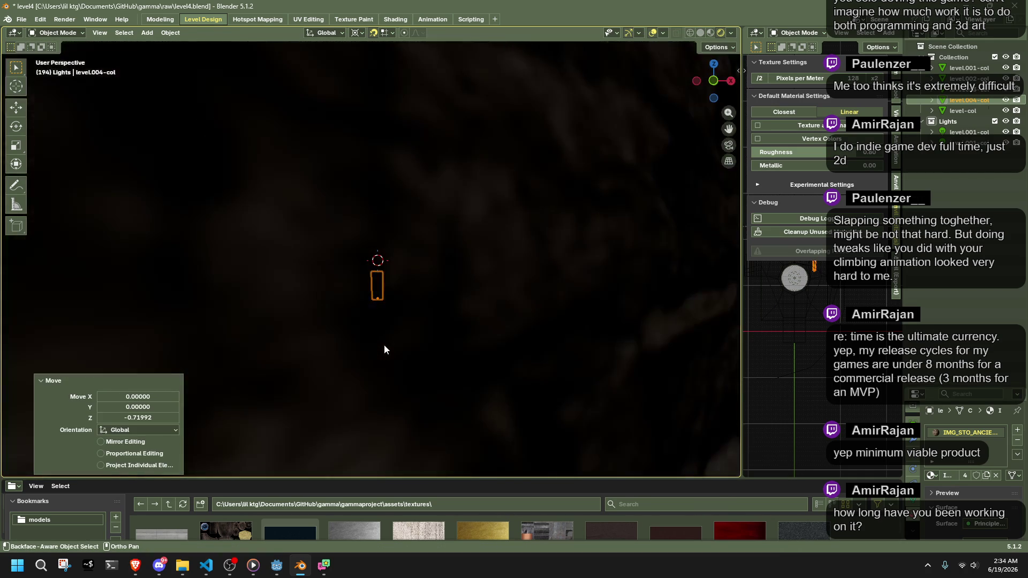
# Move another collision panel along Z and save level4.blend
pyautogui.moveTo(384, 346)
pyautogui.mouseDown()
pyautogui.moveTo(505, 352)
pyautogui.moveTo(523, 349)
pyautogui.moveTo(519, 339)
pyautogui.mouseUp()
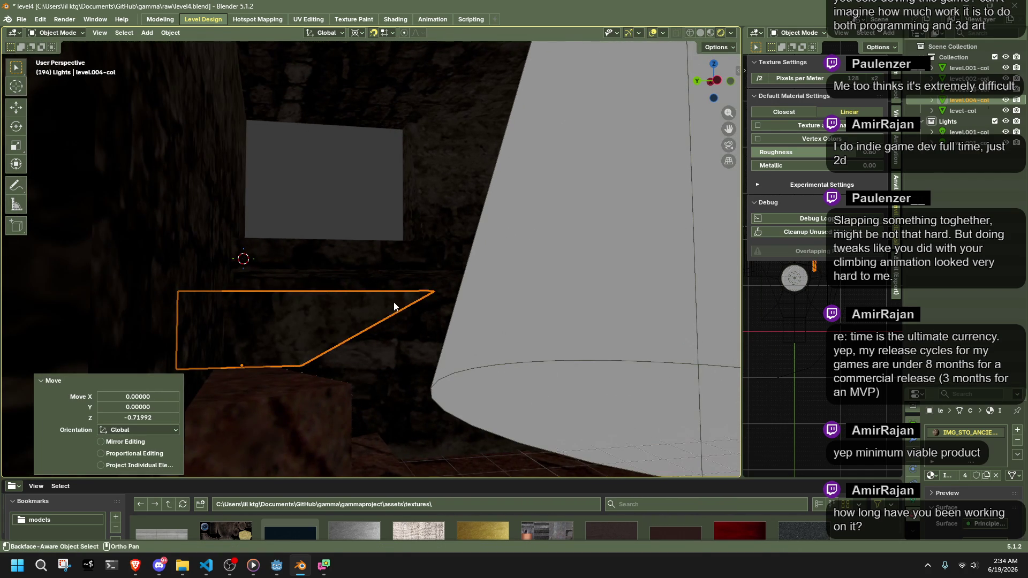
pyautogui.press('g')
pyautogui.press('z')
pyautogui.click(399, 349)
pyautogui.moveTo(399, 351)
pyautogui.mouseDown()
pyautogui.moveTo(382, 369)
pyautogui.moveTo(326, 344)
pyautogui.moveTo(435, 364)
pyautogui.moveTo(331, 355)
pyautogui.moveTo(431, 334)
pyautogui.moveTo(478, 355)
pyautogui.moveTo(361, 369)
pyautogui.moveTo(315, 413)
pyautogui.moveTo(321, 440)
pyautogui.moveTo(337, 445)
pyautogui.moveTo(311, 374)
pyautogui.moveTo(328, 360)
pyautogui.moveTo(378, 349)
pyautogui.moveTo(425, 360)
pyautogui.moveTo(447, 353)
pyautogui.mouseUp()
pyautogui.hotkey('ctrl', 's')
# Quick-export the level as level4.gltf from the Export sidebar, then switch to Godot
pyautogui.click(897, 182)
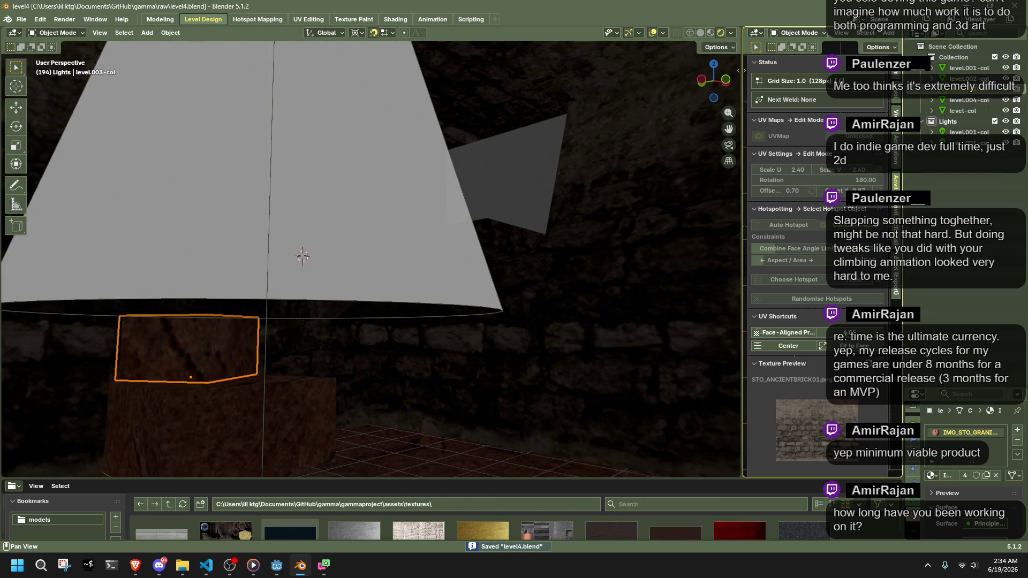
pyautogui.click(896, 273)
pyautogui.click(780, 83)
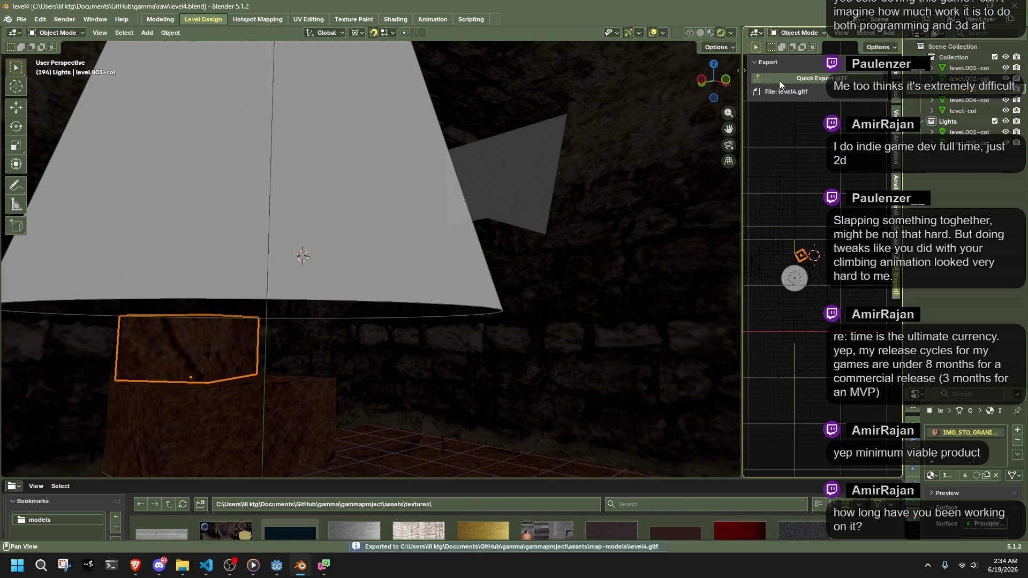
pyautogui.hotkey('alt', 'Tab')
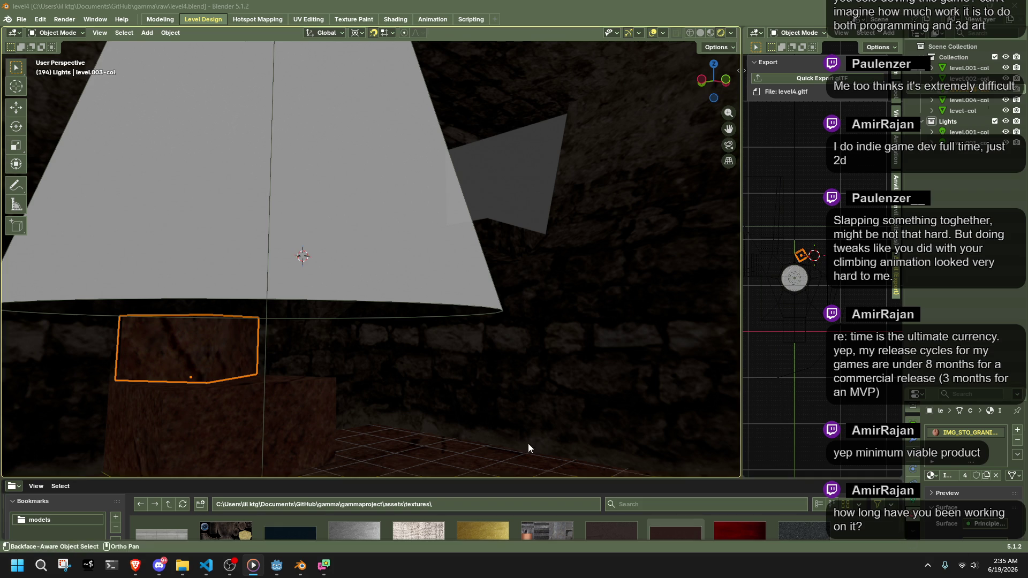
pyautogui.click(287, 566)
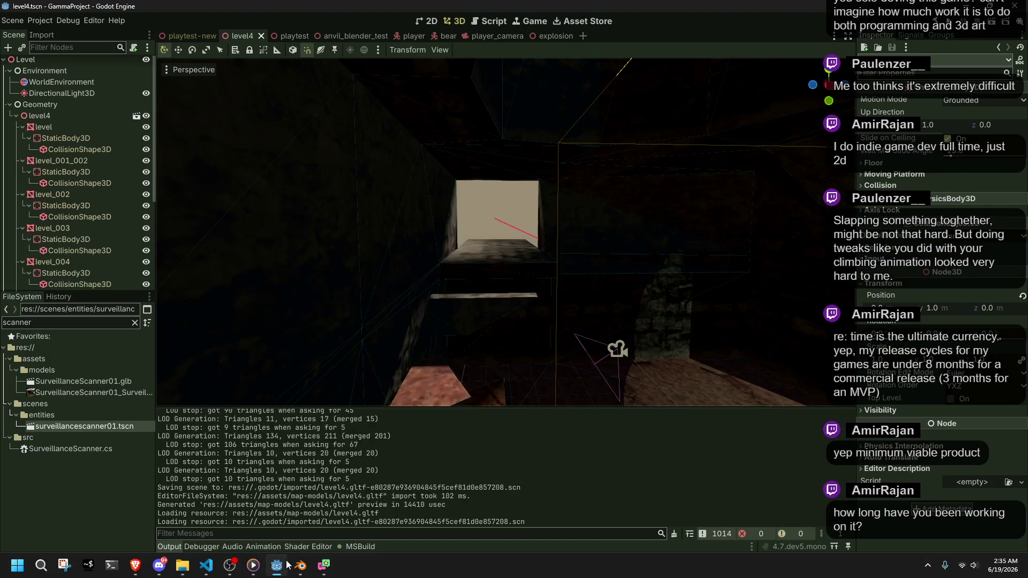
# Inspect the reimported level, hide the level_001-col node, and save the level4 scene
pyautogui.moveTo(561, 227)
pyautogui.mouseDown()
pyautogui.moveTo(427, 222)
pyautogui.moveTo(568, 210)
pyautogui.mouseUp()
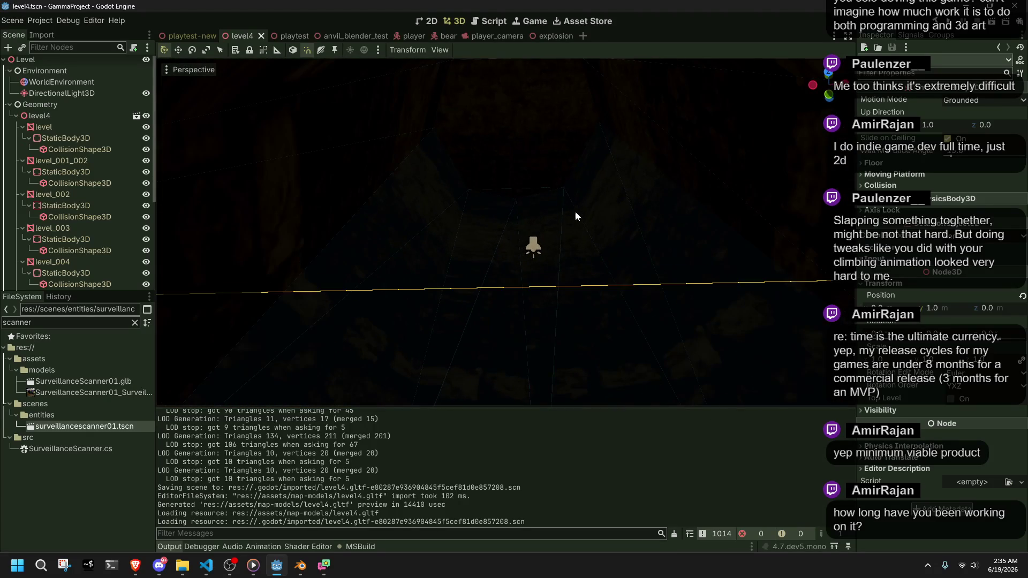
pyautogui.click(534, 247)
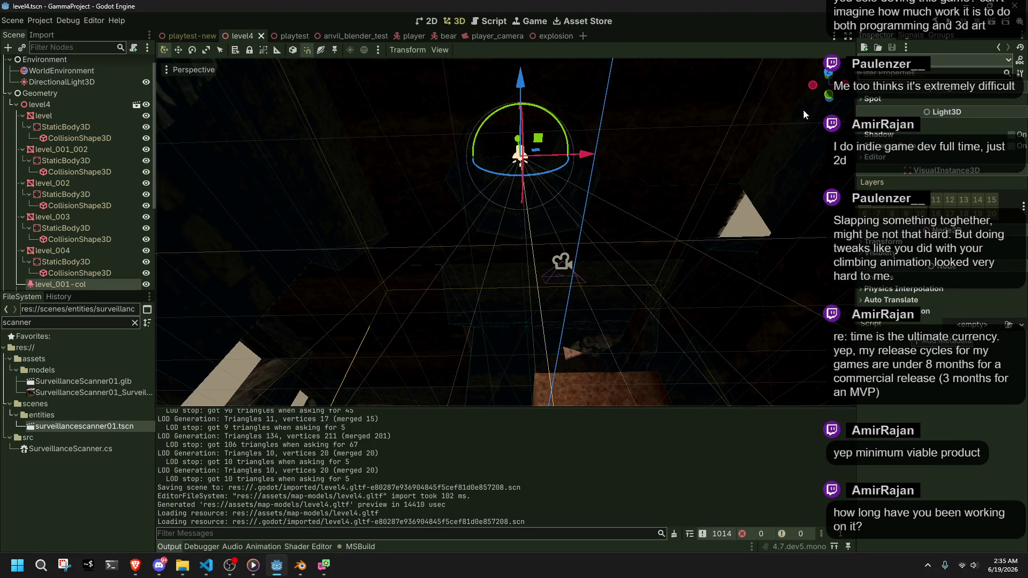
pyautogui.click(146, 285)
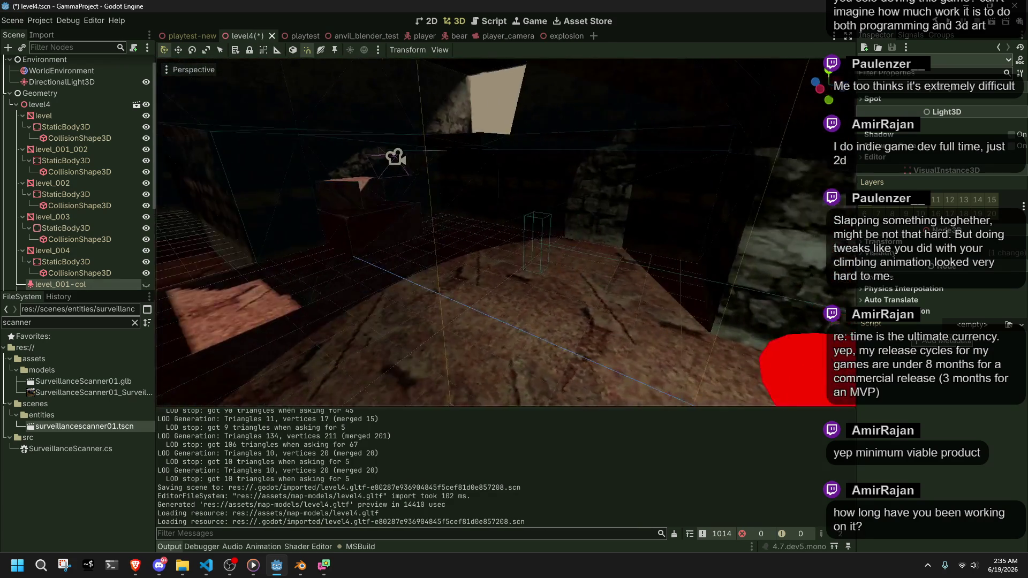
pyautogui.hotkey('ctrl', 's')
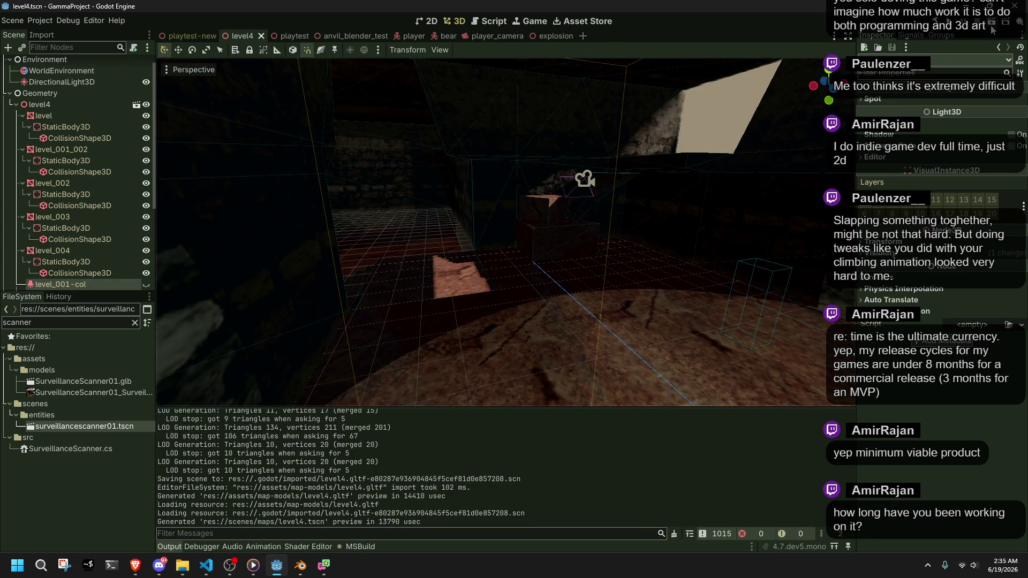
# Play-test the level4 scene, stop the game, then return to Blender
pyautogui.click(991, 25)
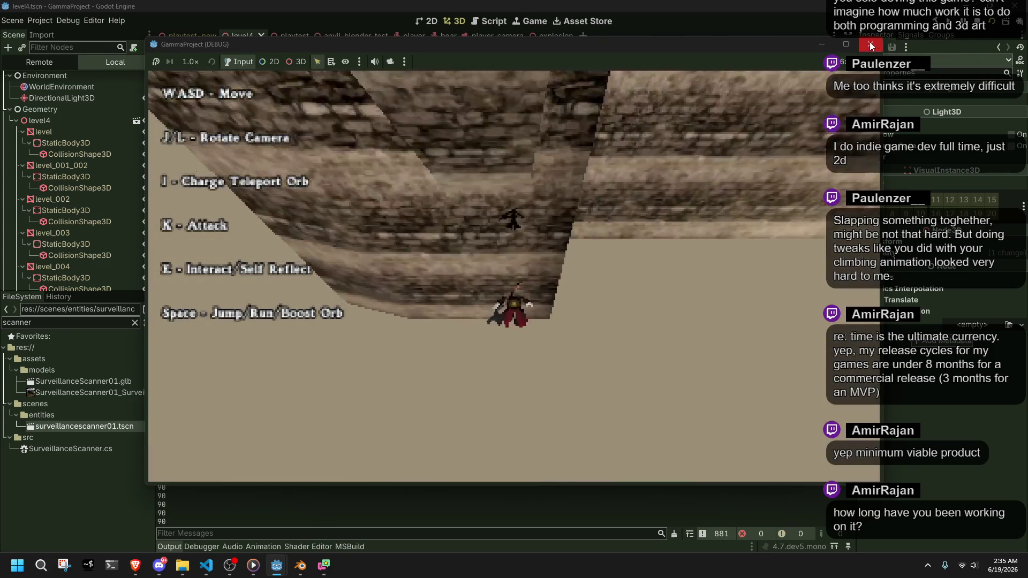
pyautogui.press('F8')
pyautogui.scroll(3, 625, 236)
pyautogui.moveTo(628, 234)
pyautogui.mouseDown()
pyautogui.moveTo(581, 244)
pyautogui.moveTo(465, 238)
pyautogui.mouseUp()
pyautogui.scroll(3, 547, 238)
pyautogui.click(458, 268)
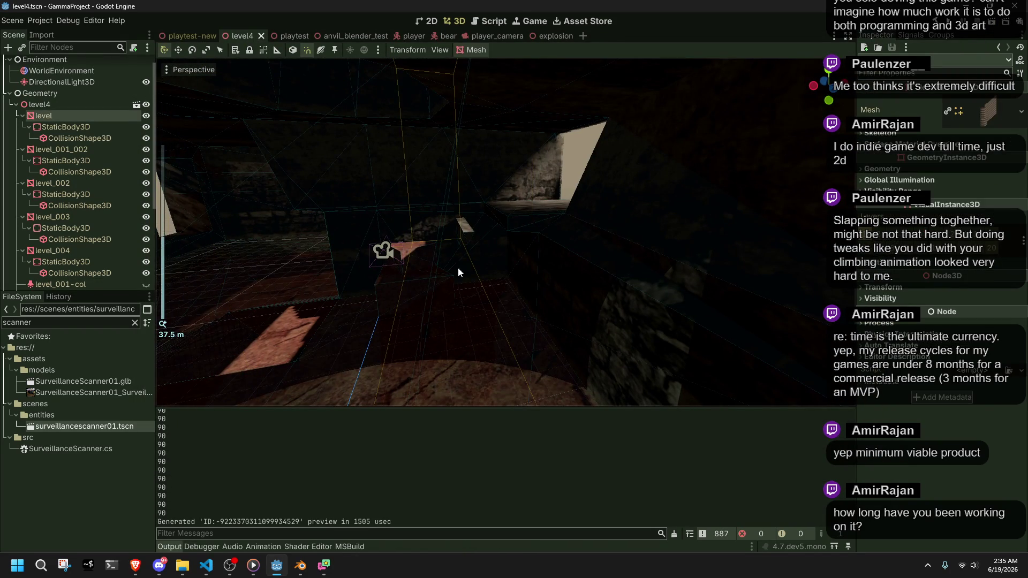
pyautogui.click(301, 565)
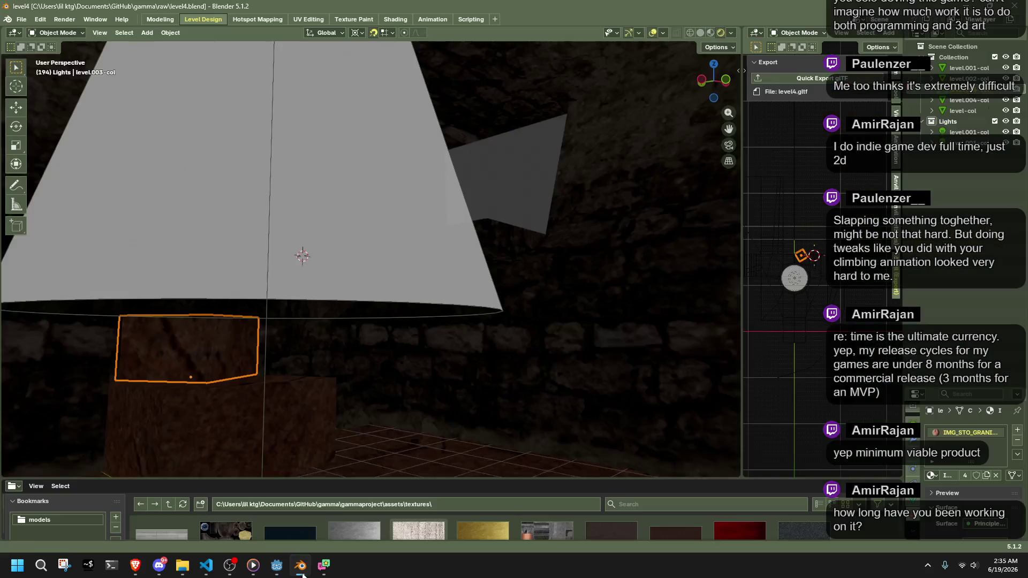
# Lower the small collision panel by 0.4 along Z
pyautogui.moveTo(403, 364)
pyautogui.mouseDown()
pyautogui.moveTo(379, 289)
pyautogui.moveTo(317, 371)
pyautogui.moveTo(352, 305)
pyautogui.mouseUp()
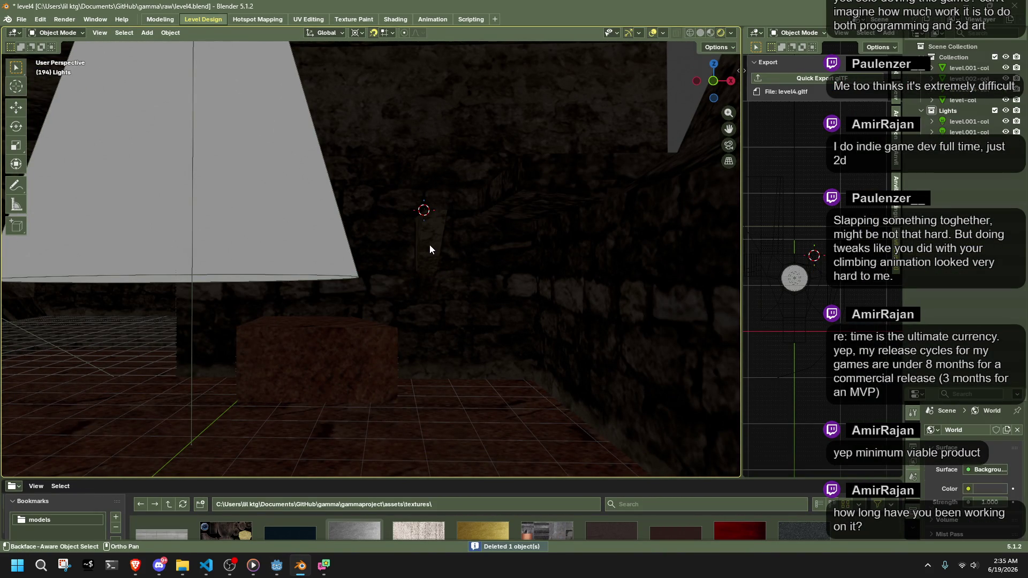
pyautogui.click(429, 246)
pyautogui.press('g')
pyautogui.press('z')
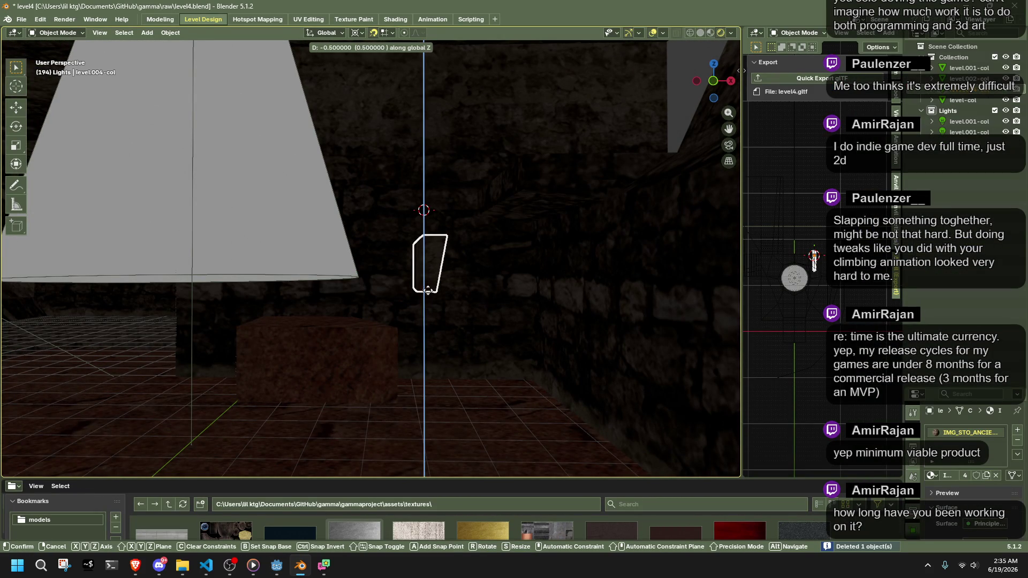
pyautogui.click(428, 287)
# Lower the slanted panel along Z, save level4.blend, and enter Edit Mode on level.004-col
pyautogui.scroll(3, 407, 314)
pyautogui.scroll(3, 518, 318)
pyautogui.press('g')
pyautogui.press('z')
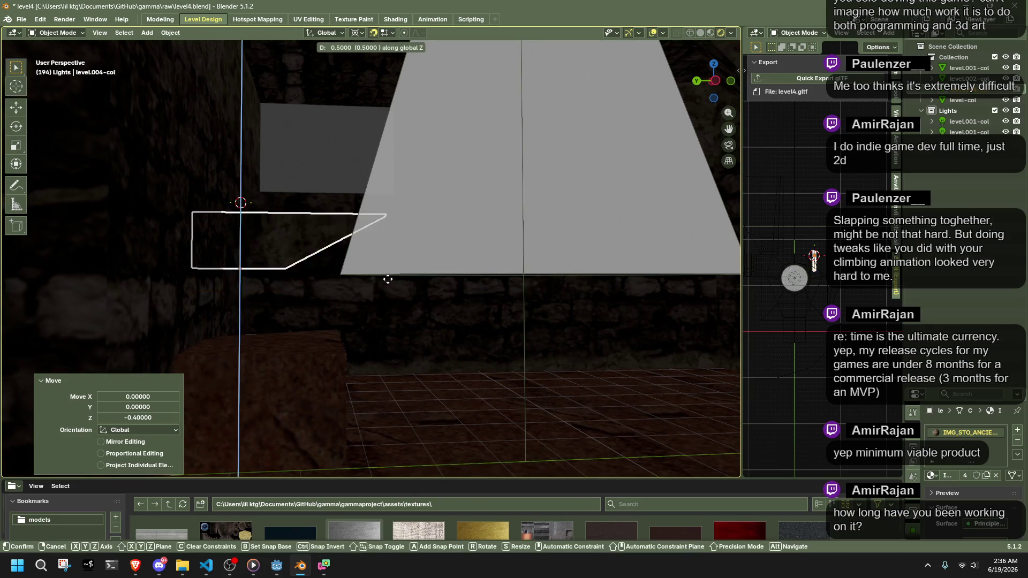
pyautogui.click(383, 302)
pyautogui.scroll(3, 407, 326)
pyautogui.hotkey('ctrl', 's')
pyautogui.moveTo(493, 361)
pyautogui.mouseDown()
pyautogui.moveTo(507, 330)
pyautogui.moveTo(353, 332)
pyautogui.moveTo(360, 353)
pyautogui.mouseUp()
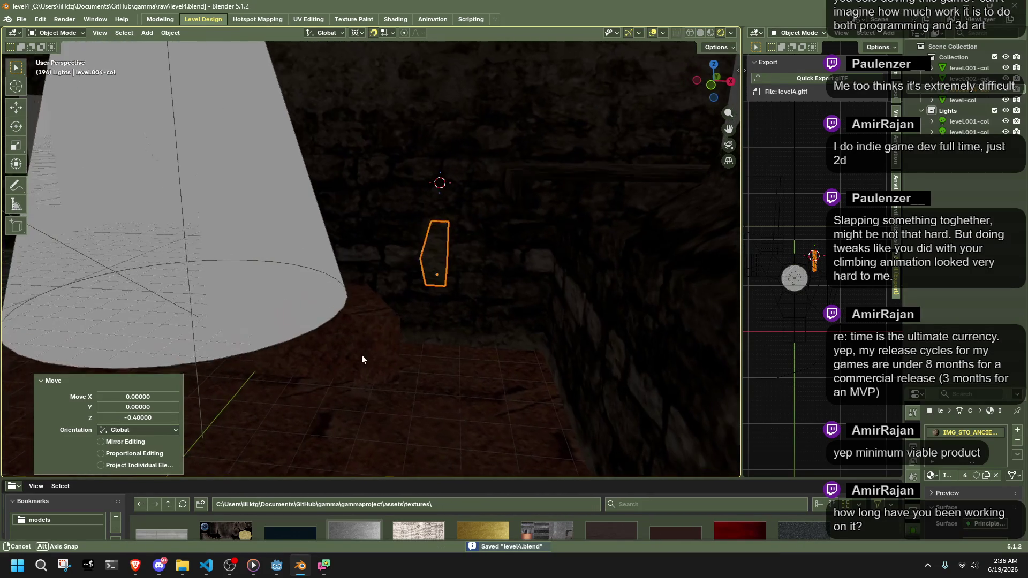
pyautogui.press('Tab')
# Select the front face of level.004-col in face select mode
pyautogui.press('2')
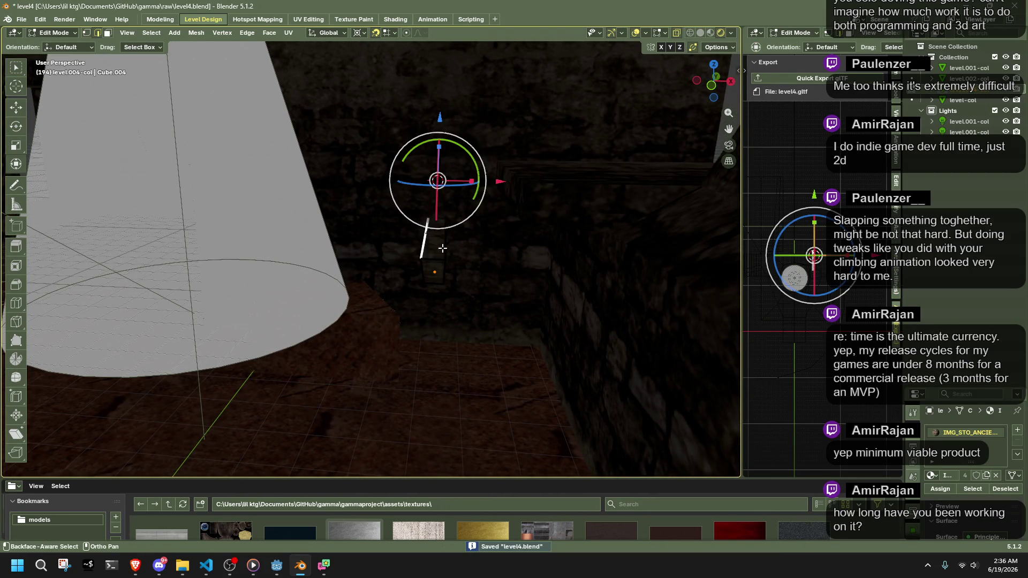
pyautogui.scroll(2, 437, 244)
pyautogui.press('3')
pyautogui.click(498, 257)
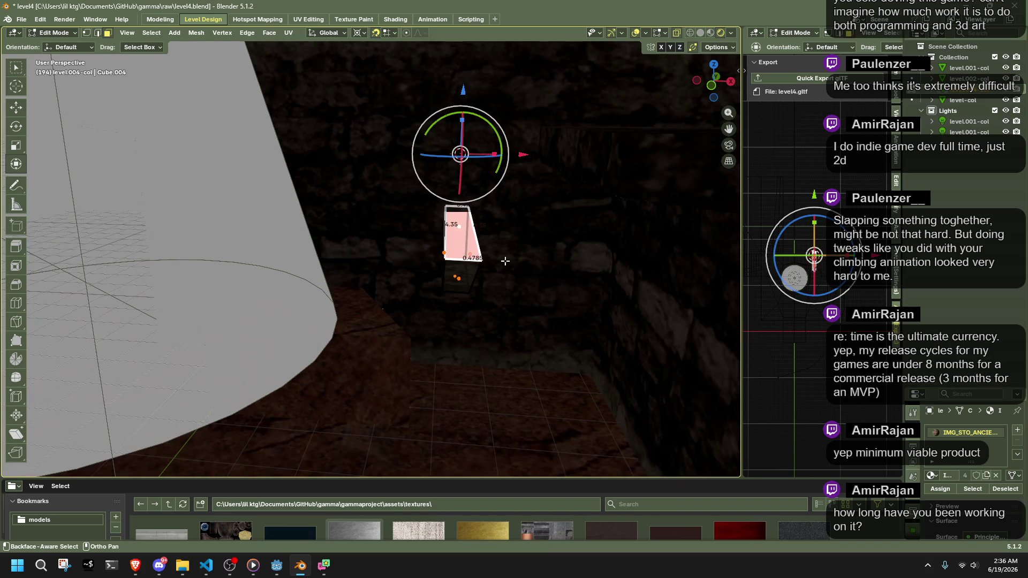
pyautogui.scroll(2, 514, 272)
pyautogui.moveTo(548, 285)
pyautogui.mouseDown()
pyautogui.moveTo(496, 225)
pyautogui.moveTo(508, 193)
pyautogui.moveTo(569, 294)
pyautogui.moveTo(628, 321)
pyautogui.mouseUp()
pyautogui.moveTo(473, 239)
pyautogui.mouseDown()
pyautogui.moveTo(485, 271)
pyautogui.moveTo(503, 225)
pyautogui.moveTo(537, 265)
pyautogui.moveTo(480, 262)
pyautogui.moveTo(510, 271)
pyautogui.moveTo(525, 223)
pyautogui.mouseUp()
# Shift the panel's right-side and left-side vertices along X
pyautogui.moveTo(487, 293); pyautogui.dragTo(424, 141)
pyautogui.moveTo(502, 309); pyautogui.dragTo(424, 141)
pyautogui.press('g')
pyautogui.press('x')
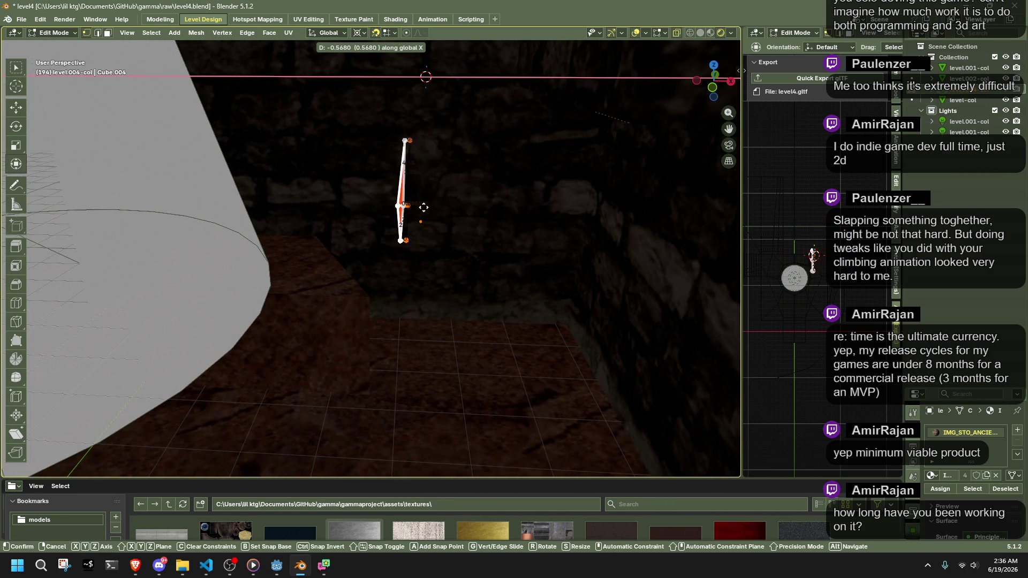
pyautogui.click(510, 218)
pyautogui.moveTo(454, 272); pyautogui.dragTo(409, 122)
pyautogui.press('g')
pyautogui.press('x')
pyautogui.click(404, 122)
# Move the right-hand vertices -1 along X and save level4.blend
pyautogui.moveTo(614, 278)
pyautogui.mouseDown()
pyautogui.moveTo(574, 216)
pyautogui.moveTo(458, 90)
pyautogui.mouseUp()
pyautogui.moveTo(677, 313); pyautogui.dragTo(527, 127)
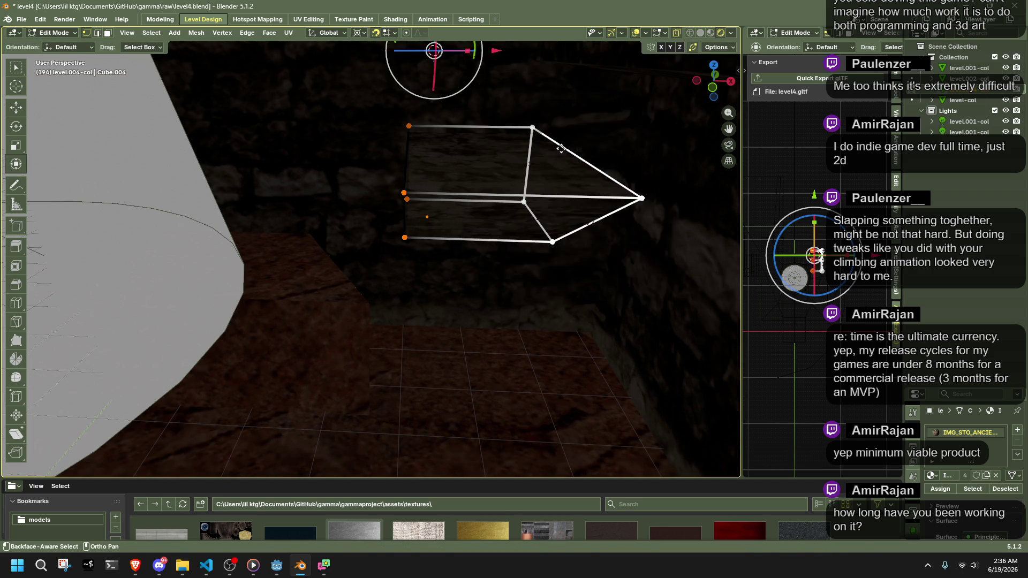
pyautogui.press('g')
pyautogui.press('x')
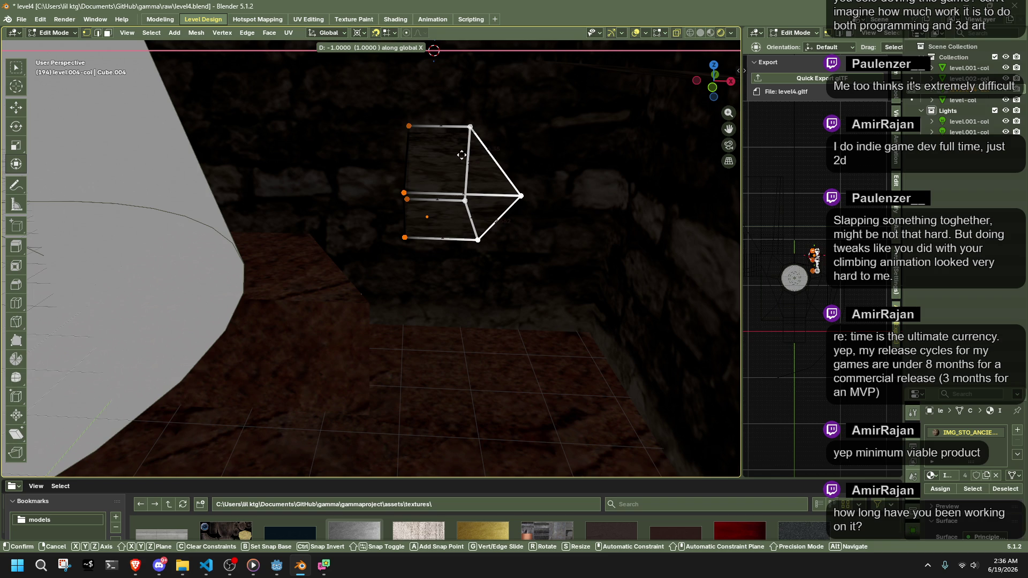
pyautogui.click(462, 155)
pyautogui.hotkey('ctrl', 's')
# Move the selected wedge vertices -0.7 along X
pyautogui.press('Tab')
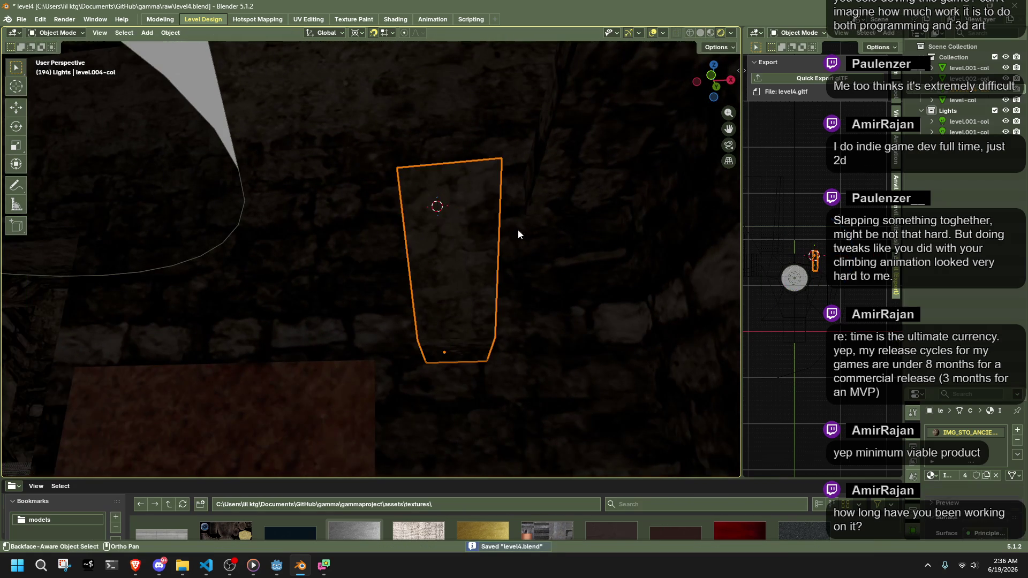
pyautogui.scroll(-3, 474, 285)
pyautogui.moveTo(465, 317)
pyautogui.mouseDown()
pyautogui.moveTo(500, 350)
pyautogui.moveTo(501, 275)
pyautogui.moveTo(462, 293)
pyautogui.moveTo(486, 257)
pyautogui.mouseUp()
pyautogui.scroll(4, 500, 350)
pyautogui.press('Tab')
pyautogui.press('g')
pyautogui.press('x')
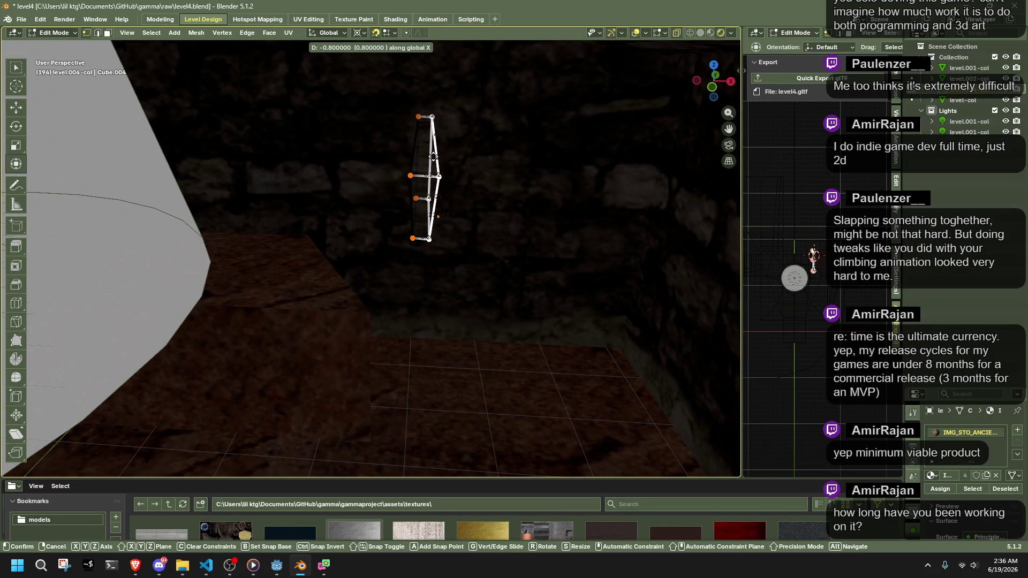
pyautogui.click(434, 155)
# Try moving the wedge's bottom edge, then undo the change
pyautogui.moveTo(434, 156)
pyautogui.mouseDown()
pyautogui.moveTo(496, 211)
pyautogui.moveTo(634, 288)
pyautogui.moveTo(362, 158)
pyautogui.moveTo(333, 290)
pyautogui.mouseUp()
pyautogui.press('3')
pyautogui.press('2')
pyautogui.click(333, 291)
pyautogui.press('g')
pyautogui.click(412, 322)
pyautogui.hotkey('ctrl', 'z')
# Slide the wedge's right face 0.7 along X with gx0.7
pyautogui.moveTo(412, 322)
pyautogui.mouseDown()
pyautogui.moveTo(439, 328)
pyautogui.moveTo(425, 320)
pyautogui.moveTo(414, 404)
pyautogui.moveTo(412, 396)
pyautogui.mouseUp()
pyautogui.moveTo(386, 322)
pyautogui.mouseDown()
pyautogui.moveTo(377, 290)
pyautogui.moveTo(384, 322)
pyautogui.mouseUp()
pyautogui.press('3')
pyautogui.click(384, 301)
pyautogui.write('gx0.7')
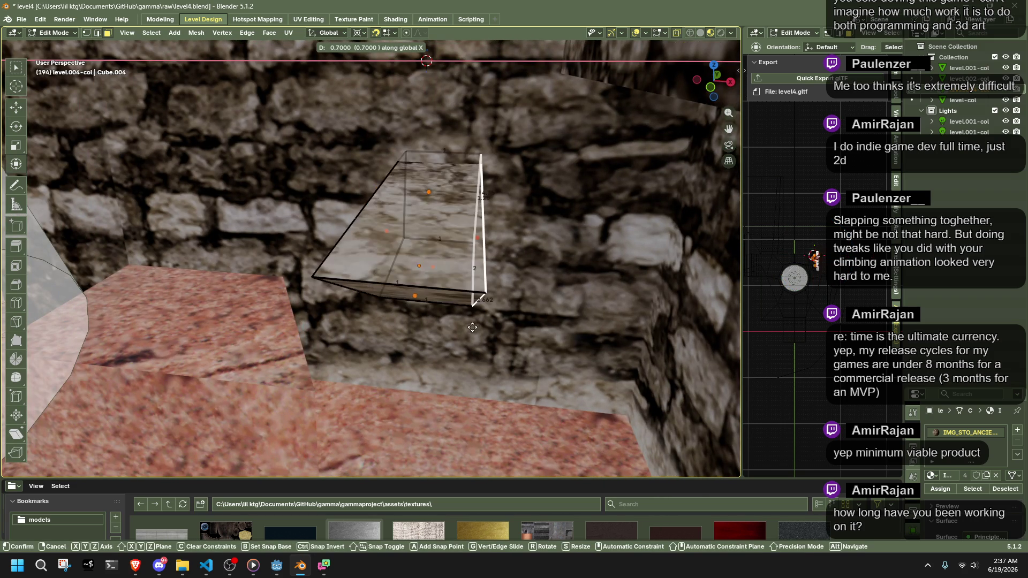
pyautogui.press('Return')
# Shift the face and then its left-side vertices further along X
pyautogui.moveTo(489, 318); pyautogui.dragTo(493, 328)
pyautogui.press('g')
pyautogui.press('x')
pyautogui.moveTo(396, 310)
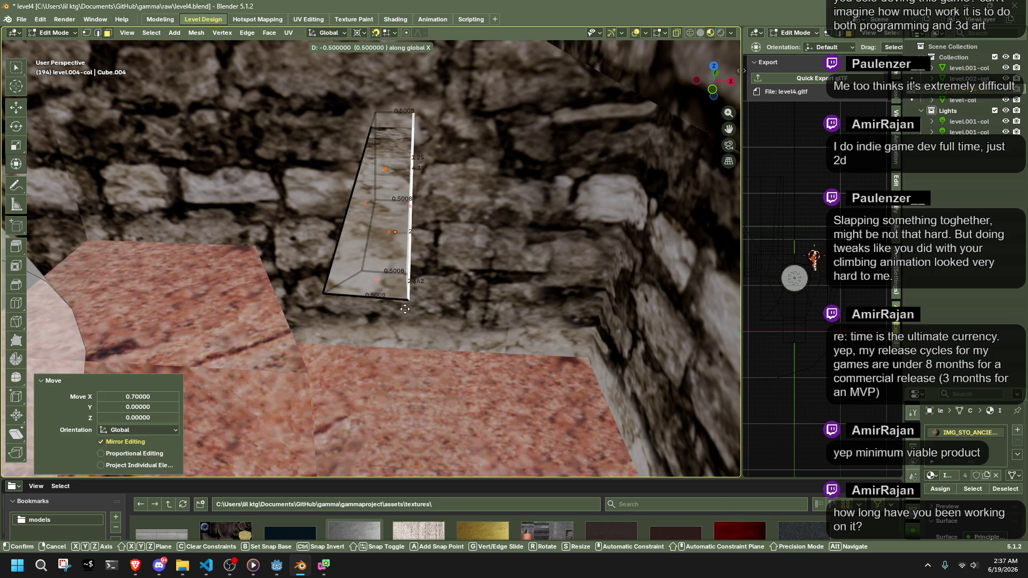
pyautogui.click(399, 309)
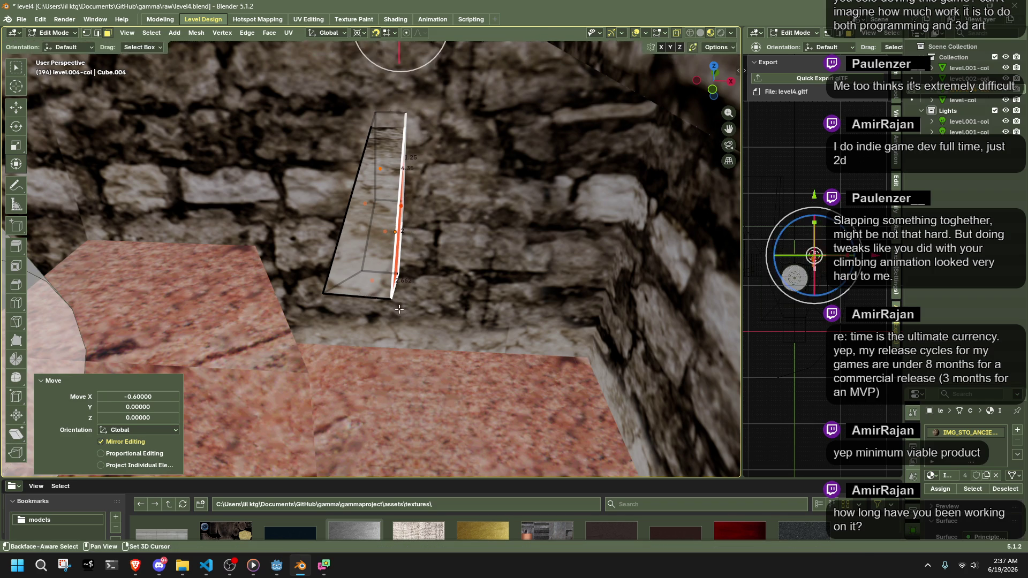
pyautogui.moveTo(375, 338); pyautogui.dragTo(294, 88)
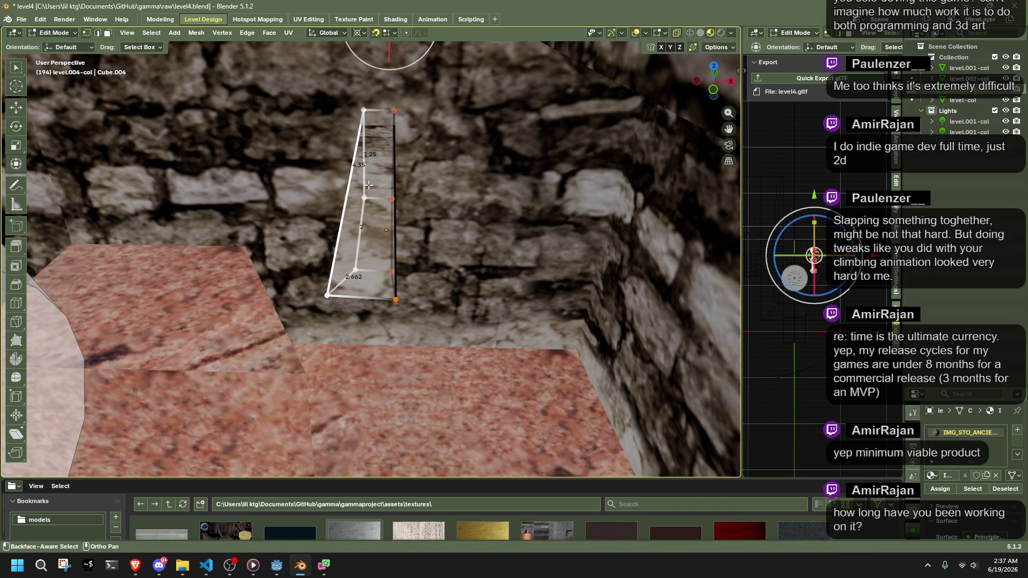
pyautogui.press('g')
pyautogui.press('x')
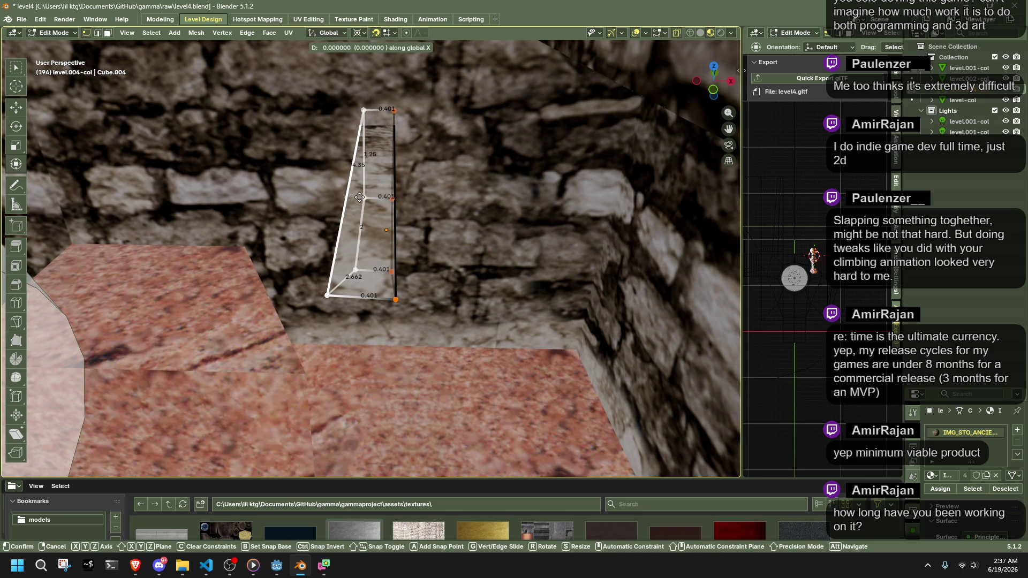
pyautogui.click(359, 197)
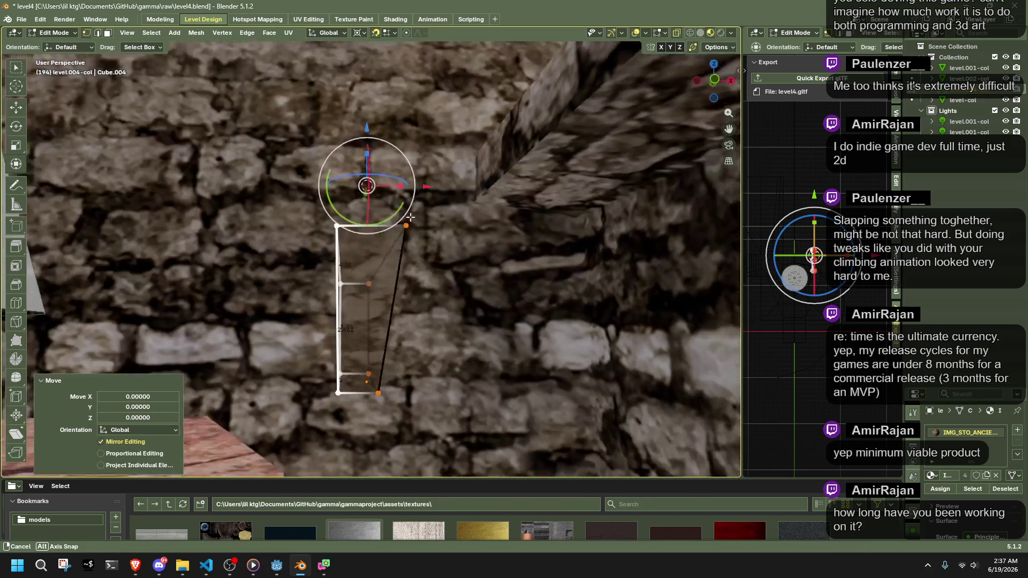
pyautogui.moveTo(411, 217); pyautogui.dragTo(465, 354)
# Return to Object Mode and open the Scripting workspace
pyautogui.press('Tab')
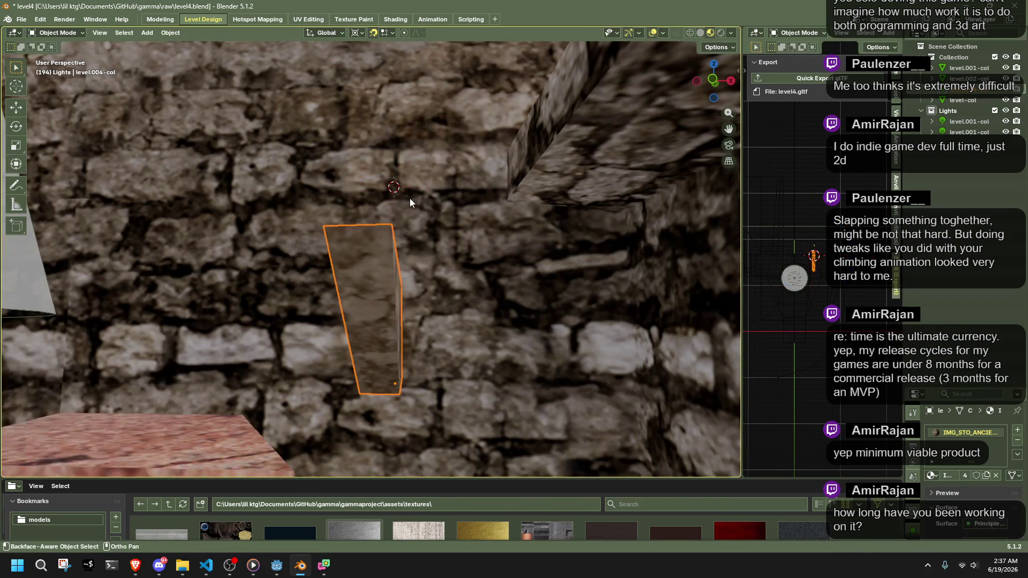
pyautogui.click(470, 18)
pyautogui.moveTo(250, 145)
pyautogui.mouseDown()
pyautogui.moveTo(172, 128)
pyautogui.moveTo(252, 126)
pyautogui.moveTo(225, 131)
pyautogui.moveTo(237, 157)
pyautogui.moveTo(252, 159)
pyautogui.mouseUp()
# Run the vertex-rounding script, then edit its round() calls to round to one decimal
pyautogui.click(620, 34)
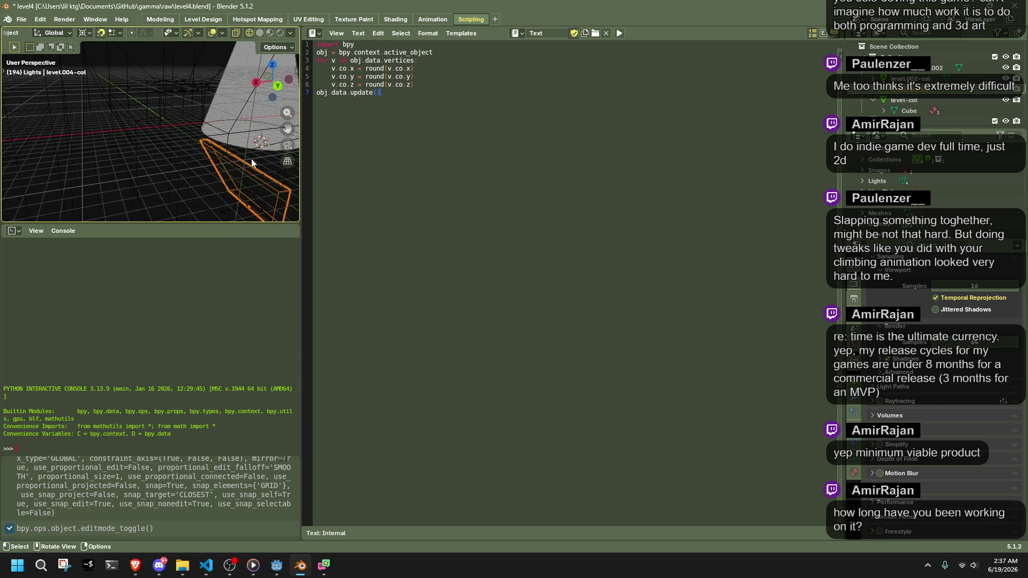
pyautogui.hotkey('alt', 'Tab')
pyautogui.hotkey('alt', 'Tab')
pyautogui.click(410, 236)
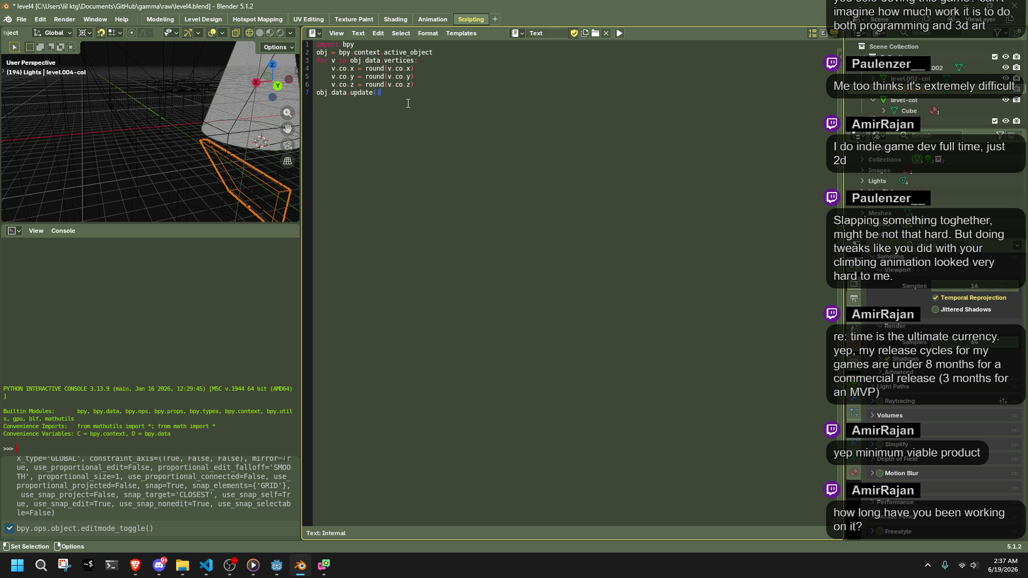
pyautogui.press('Home')
pyautogui.hotkey('shift', 'Up')
pyautogui.hotkey('shift', 'Up')
pyautogui.hotkey('shift', 'Up')
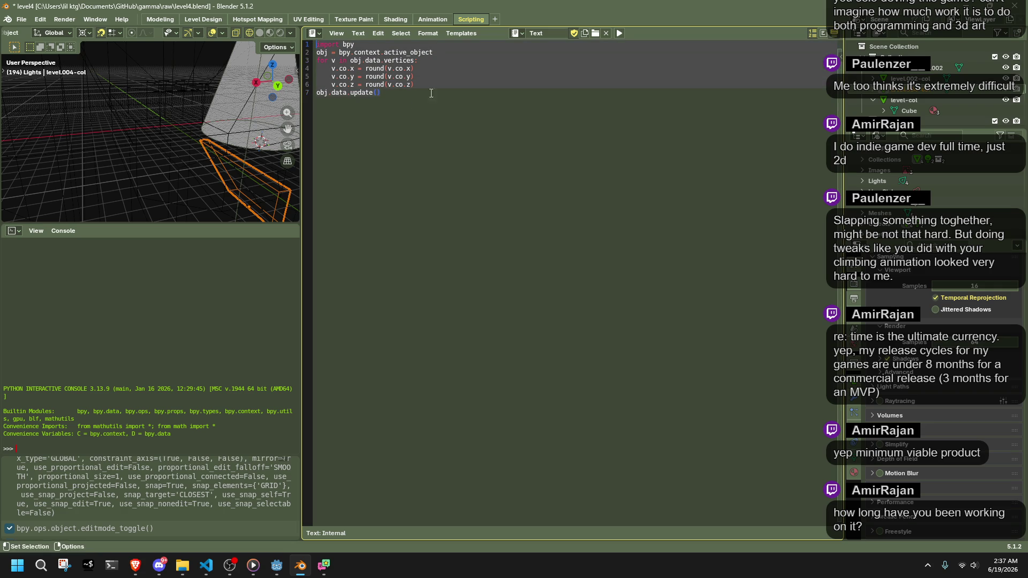
pyautogui.click(427, 96)
pyautogui.hotkey('alt', 'Tab')
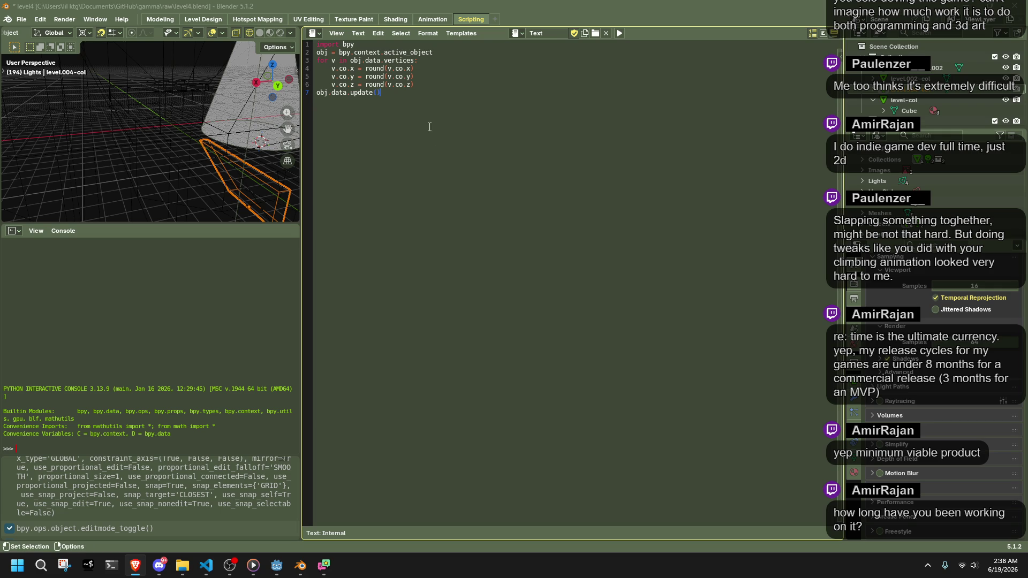
pyautogui.click(411, 68)
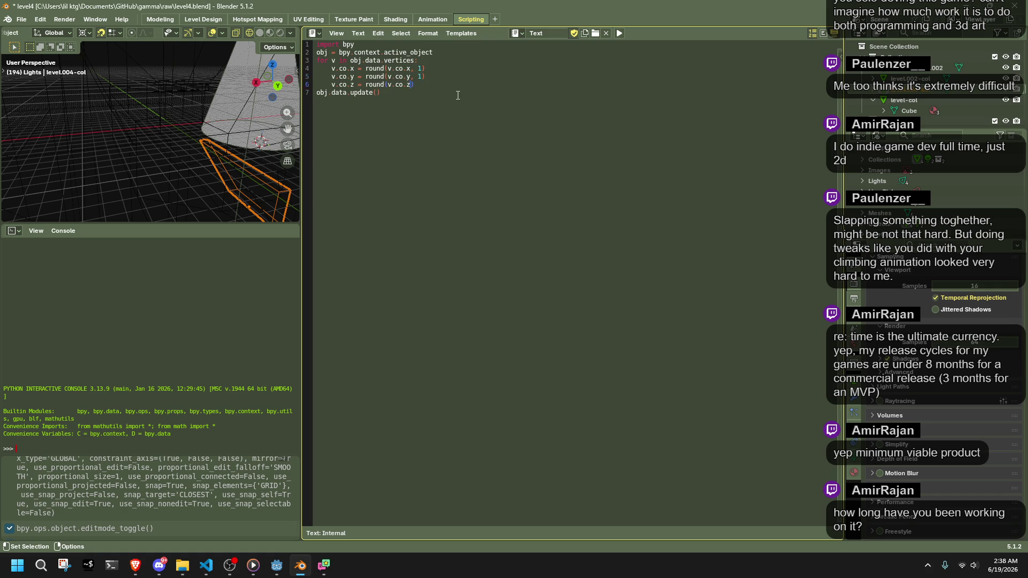
pyautogui.write(', 1')
# Run the one-decimal rounding script, save level4.blend, and return to Level Design
pyautogui.hotkey('alt', 'p')
pyautogui.hotkey('ctrl', 's')
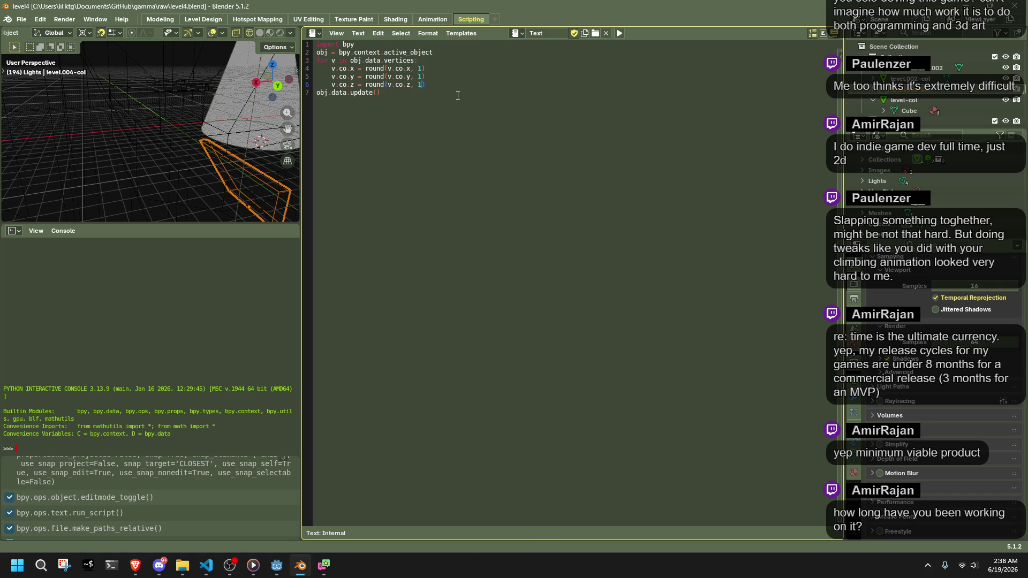
pyautogui.moveTo(249, 167)
pyautogui.mouseDown()
pyautogui.moveTo(225, 167)
pyautogui.moveTo(379, 101)
pyautogui.mouseUp()
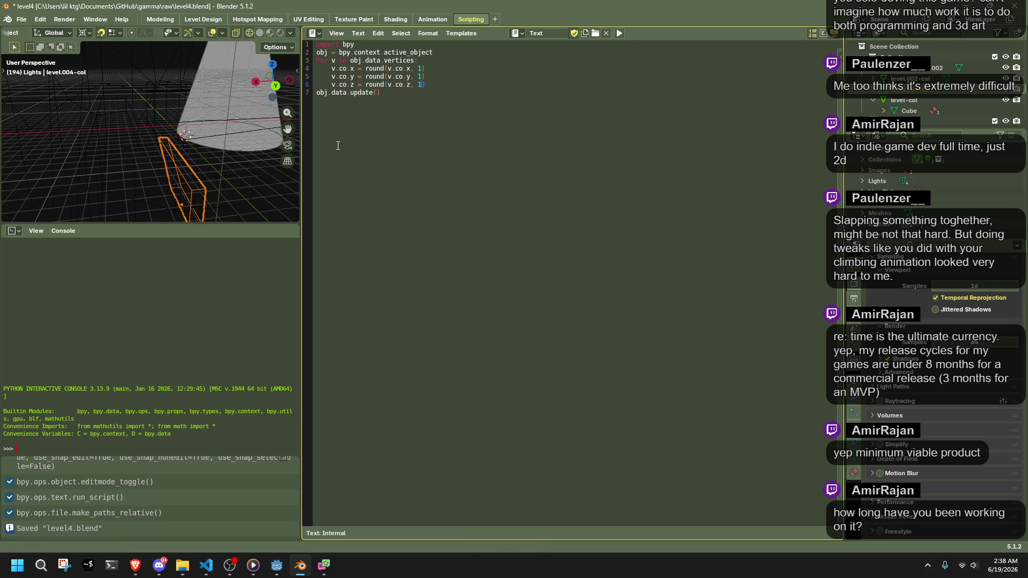
pyautogui.hotkey('alt', 'p')
pyautogui.hotkey('ctrl', 's')
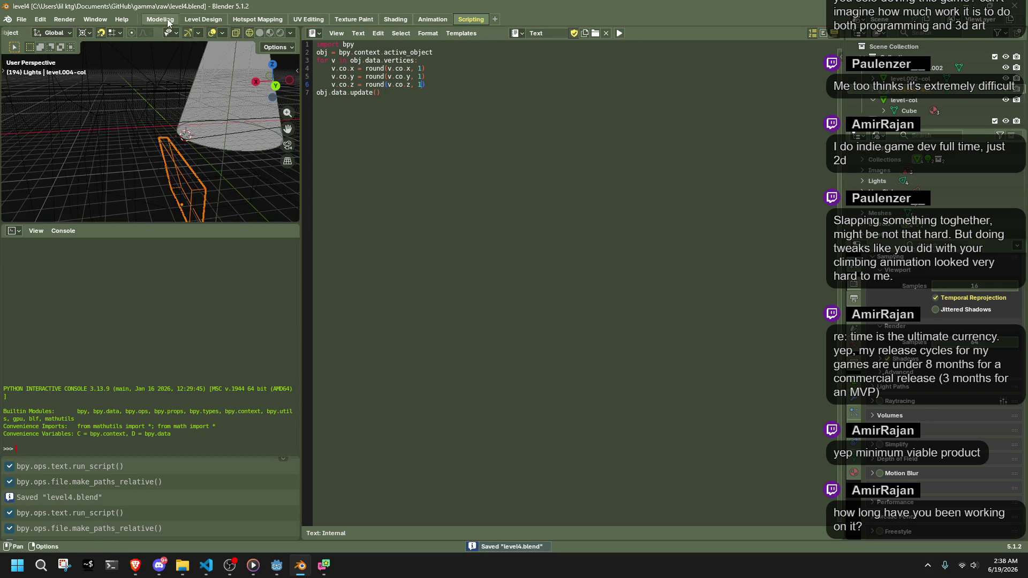
pyautogui.click(168, 20)
pyautogui.click(197, 19)
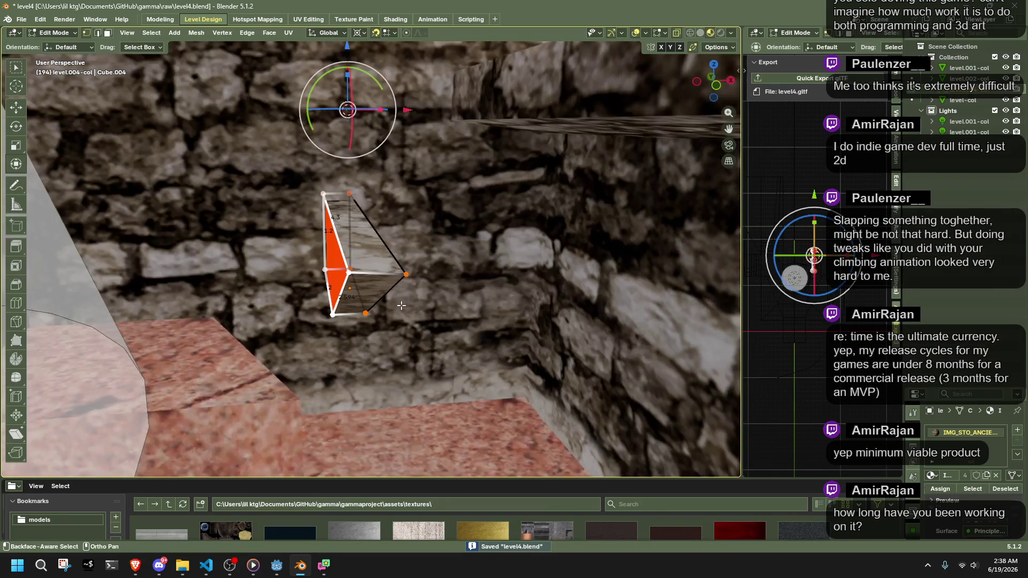
# Fill a triangular face across the bottom vertices and extrude it along its normal
pyautogui.moveTo(402, 305)
pyautogui.mouseDown()
pyautogui.moveTo(369, 345)
pyautogui.moveTo(367, 385)
pyautogui.moveTo(422, 363)
pyautogui.moveTo(497, 390)
pyautogui.moveTo(383, 117)
pyautogui.moveTo(342, 332)
pyautogui.moveTo(471, 300)
pyautogui.mouseUp()
pyautogui.keyDown('shift'); pyautogui.click(395, 333); pyautogui.keyUp('shift')
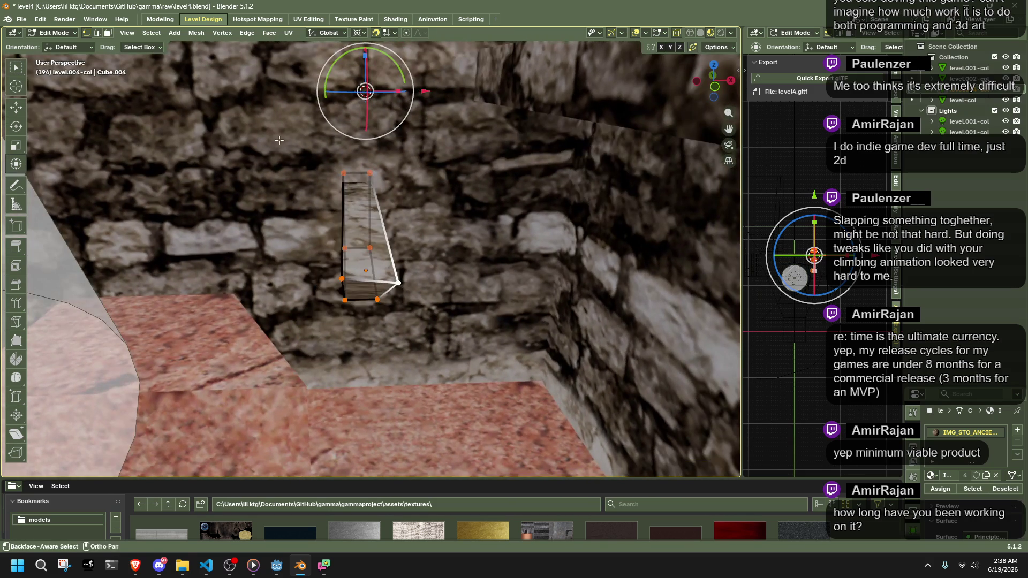
pyautogui.rightClick(471, 300)
pyautogui.click(452, 272)
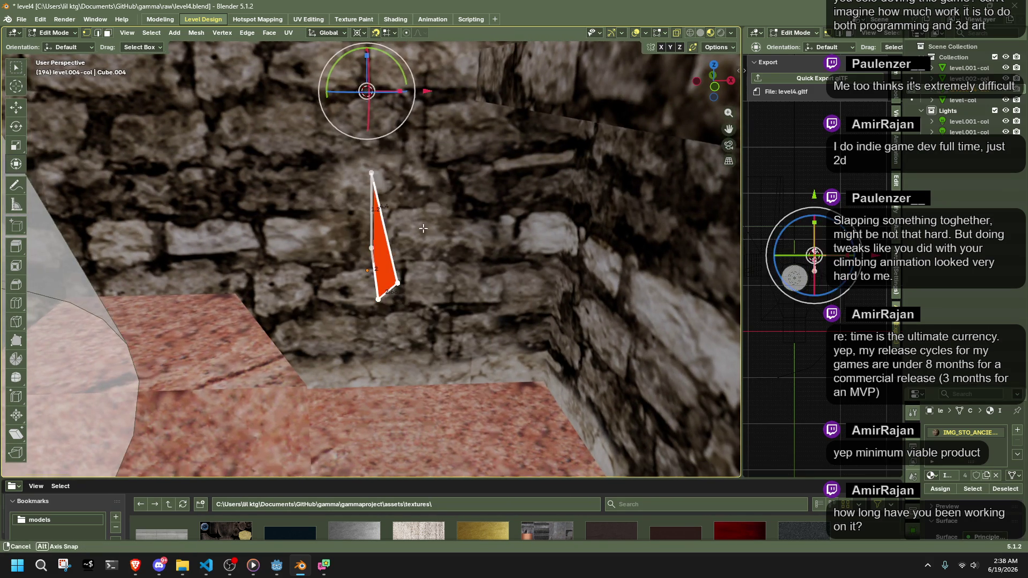
pyautogui.press('KP_Decimal')
pyautogui.press('e')
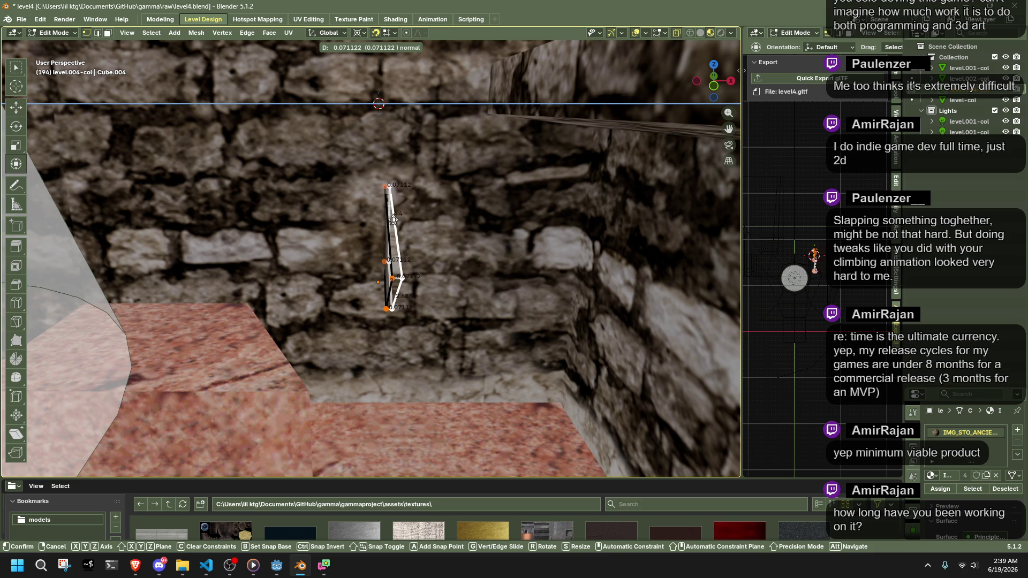
pyautogui.click(405, 220)
# Try shifting the new face along X, undo it, and return to Object Mode
pyautogui.moveTo(404, 219)
pyautogui.mouseDown()
pyautogui.moveTo(407, 302)
pyautogui.moveTo(484, 303)
pyautogui.moveTo(408, 327)
pyautogui.moveTo(399, 325)
pyautogui.moveTo(482, 258)
pyautogui.moveTo(617, 193)
pyautogui.mouseUp()
pyautogui.press('g')
pyautogui.press('x')
pyautogui.click(365, 319)
pyautogui.hotkey('ctrl', 'z')
pyautogui.press('Tab')
# Set level.004-col's location to X 4, Y 16, Z 2 in the Item panel
pyautogui.click(738, 70)
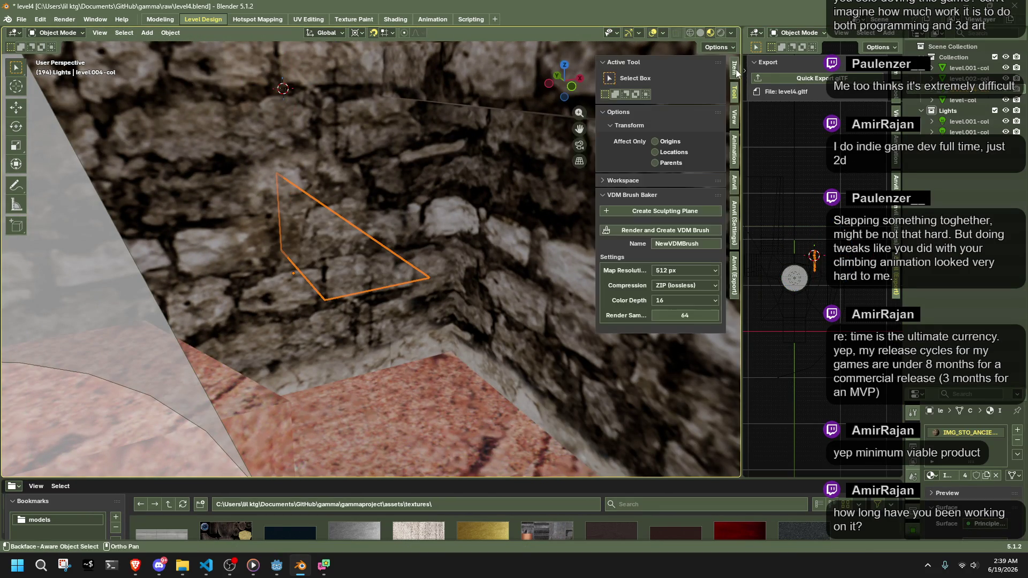
pyautogui.click(734, 69)
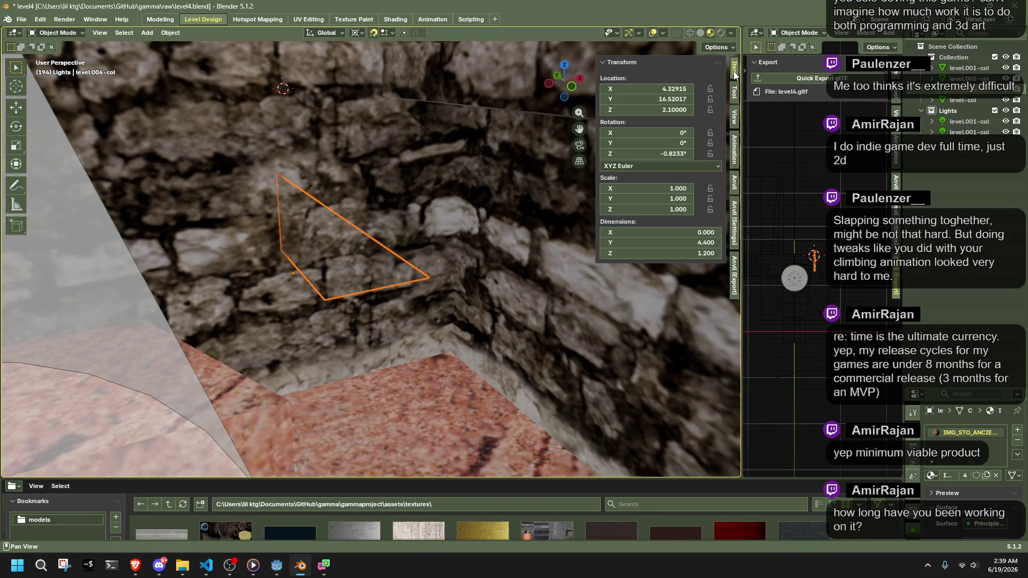
pyautogui.doubleClick(670, 89)
pyautogui.write('4')
pyautogui.press('Return')
pyautogui.doubleClick(672, 98)
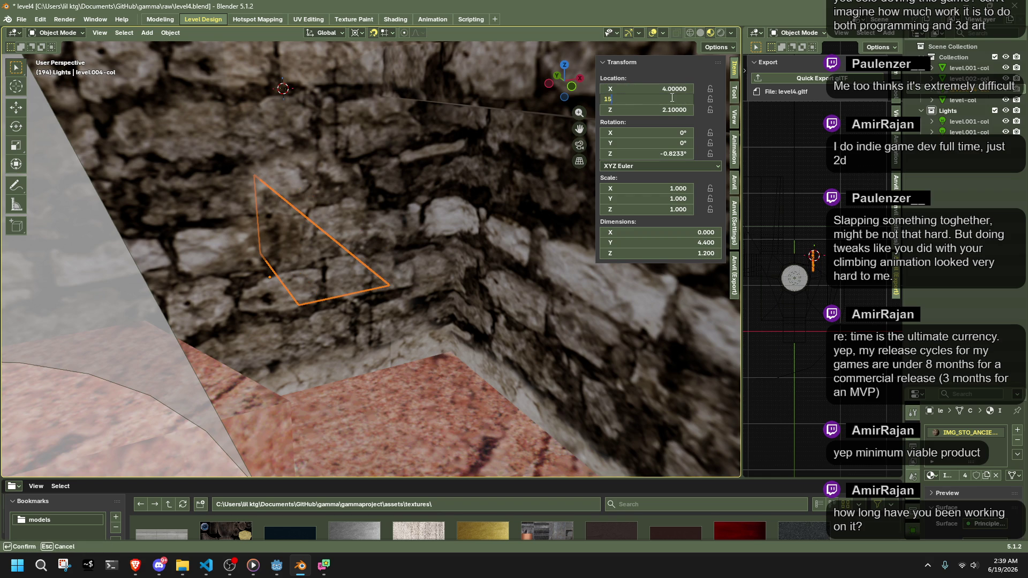
pyautogui.press('Return')
pyautogui.moveTo(686, 110); pyautogui.dragTo(678, 110)
# Set its Z rotation to 0 and apply all transforms to the mesh
pyautogui.moveTo(373, 206)
pyautogui.mouseDown()
pyautogui.moveTo(458, 176)
pyautogui.moveTo(337, 176)
pyautogui.moveTo(401, 305)
pyautogui.moveTo(381, 278)
pyautogui.moveTo(429, 276)
pyautogui.mouseUp()
pyautogui.click(660, 154)
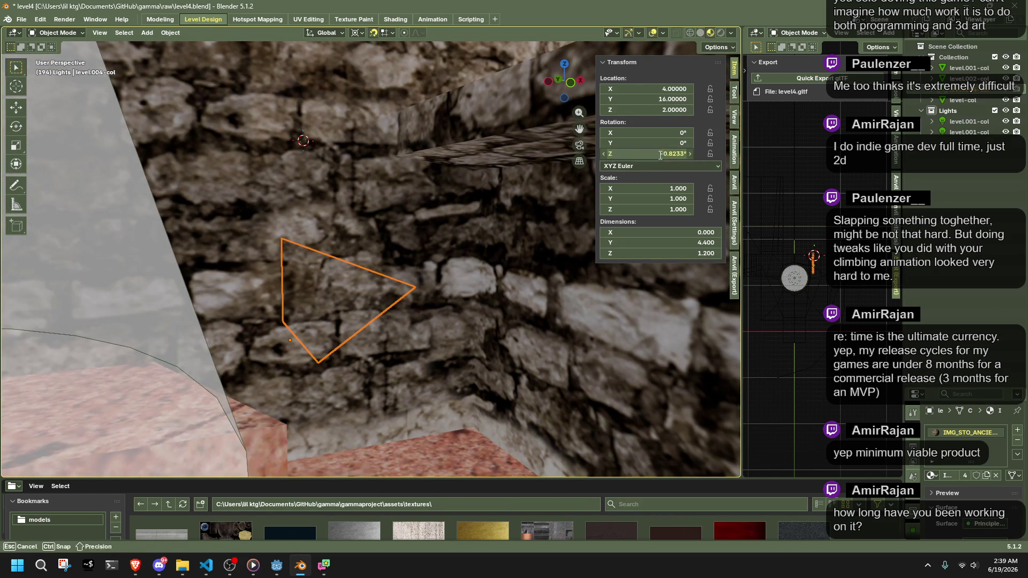
pyautogui.write('04d')
pyautogui.press('Return')
pyautogui.moveTo(450, 322)
pyautogui.mouseDown()
pyautogui.moveTo(458, 329)
pyautogui.moveTo(442, 335)
pyautogui.moveTo(465, 346)
pyautogui.moveTo(418, 345)
pyautogui.moveTo(566, 371)
pyautogui.moveTo(456, 317)
pyautogui.moveTo(455, 345)
pyautogui.mouseUp()
pyautogui.hotkey('ctrl', 'a')
pyautogui.click(455, 350)
# In Edit Mode, scale the mesh to 0 along X, leaving it 0 × 4.4 × 1.2
pyautogui.press('Tab')
pyautogui.hotkey('shift', 's')
pyautogui.moveTo(457, 395); pyautogui.dragTo(462, 369)
pyautogui.write('sx')
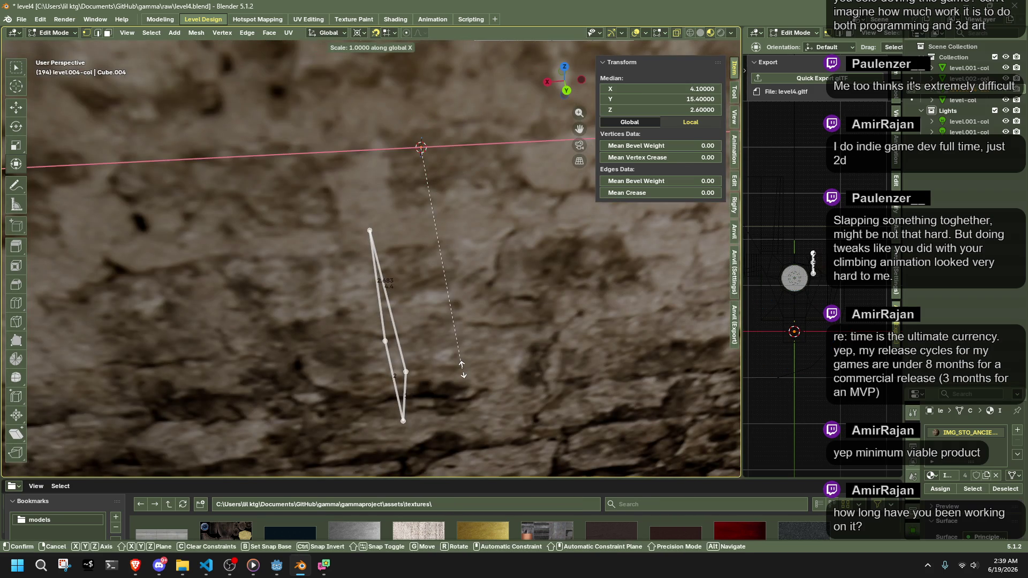
pyautogui.write('0')
pyautogui.press('Return')
pyautogui.moveTo(471, 294)
pyautogui.mouseDown()
pyautogui.moveTo(718, 306)
pyautogui.moveTo(482, 316)
pyautogui.mouseUp()
pyautogui.press('Tab')
# Start moving the flattened collision piece along the X axis
pyautogui.moveTo(200, 320)
pyautogui.mouseDown()
pyautogui.moveTo(391, 234)
pyautogui.moveTo(442, 230)
pyautogui.mouseUp()
pyautogui.moveTo(341, 217)
pyautogui.mouseDown()
pyautogui.moveTo(341, 238)
pyautogui.moveTo(417, 211)
pyautogui.moveTo(473, 221)
pyautogui.mouseUp()
pyautogui.press('g')
pyautogui.press('x')
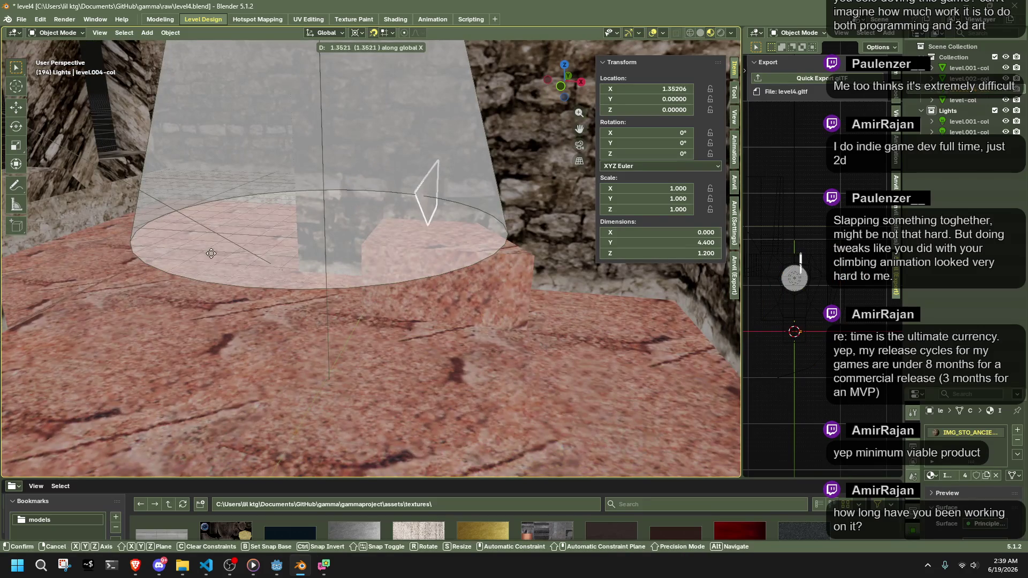